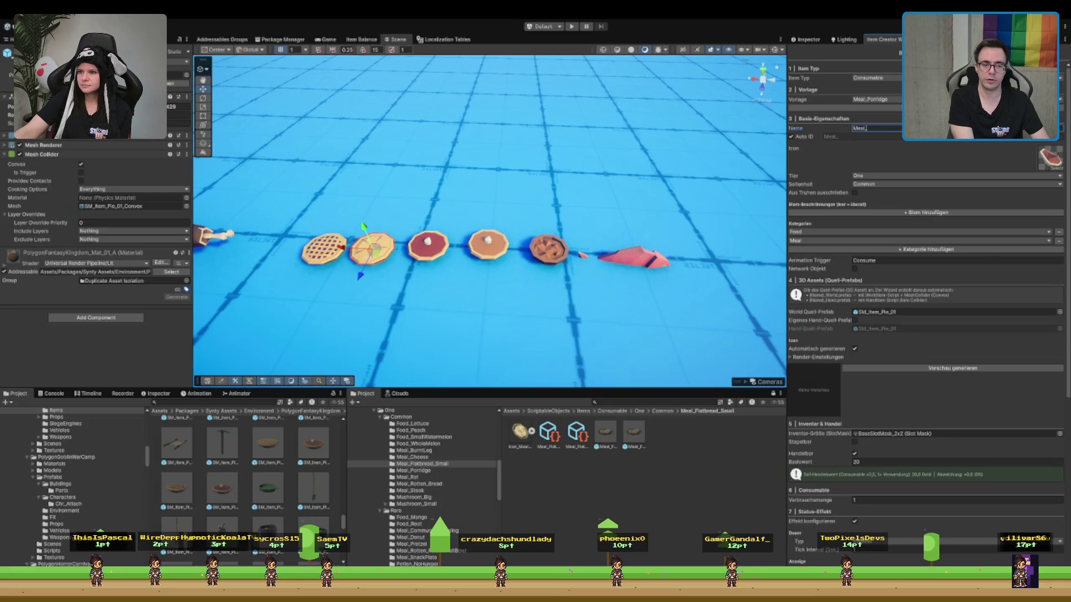
Type BoringPie after the Meal_ prefix so the item is named Meal_BoringPie
{"action": "type", "text": "BoringPie"}
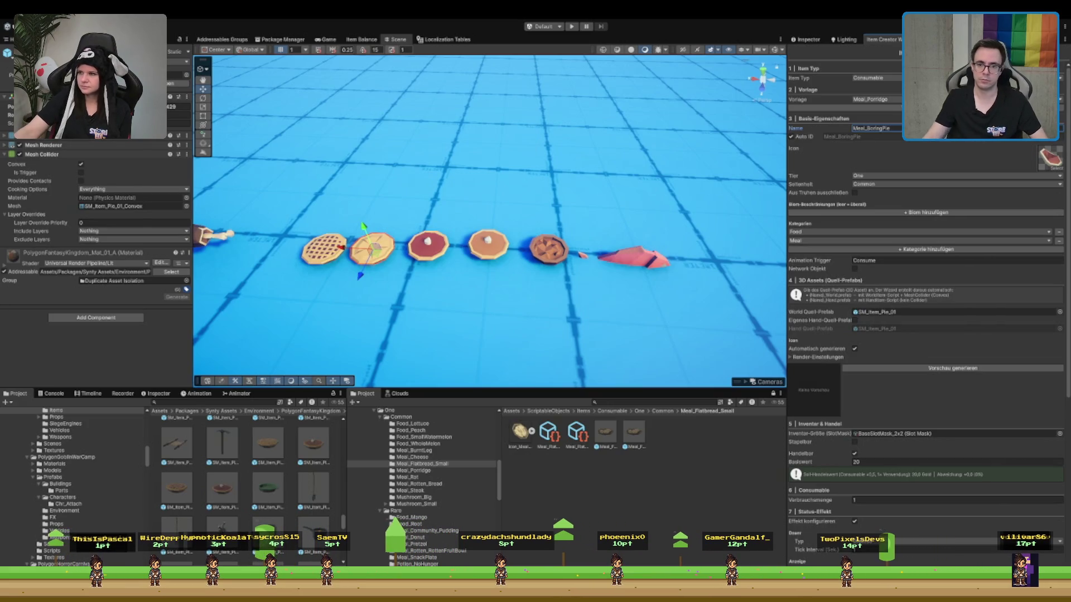
{"action": "scroll", "coordinate": [926, 251], "scroll_direction": "down", "scroll_amount": 2}
{"action": "scroll", "coordinate": [626, 274], "scroll_direction": "down", "scroll_amount": 2}
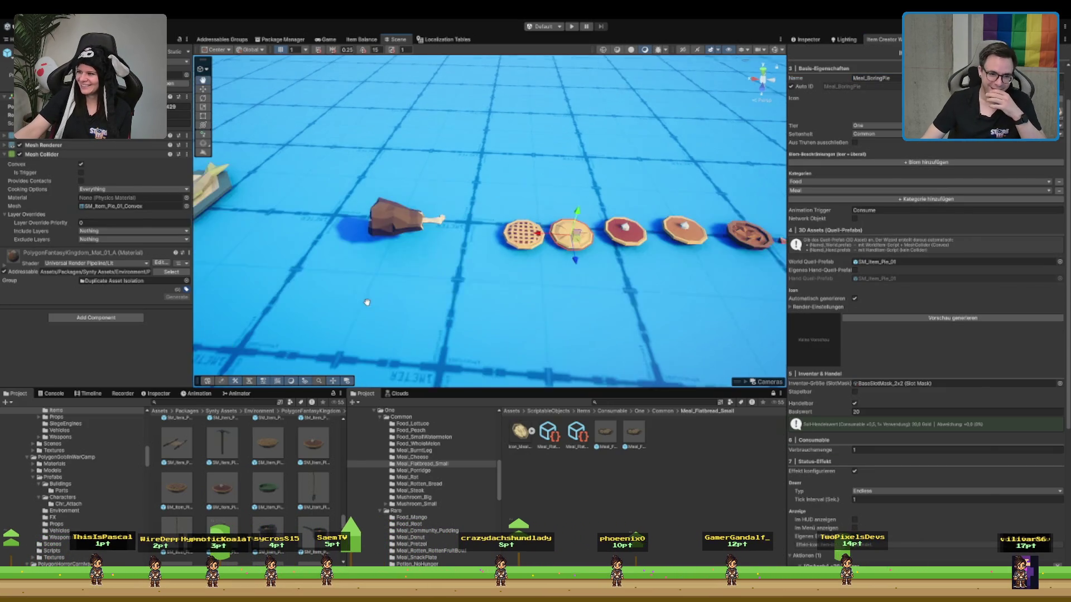
{"action": "scroll", "coordinate": [493, 236], "scroll_direction": "up", "scroll_amount": 4}
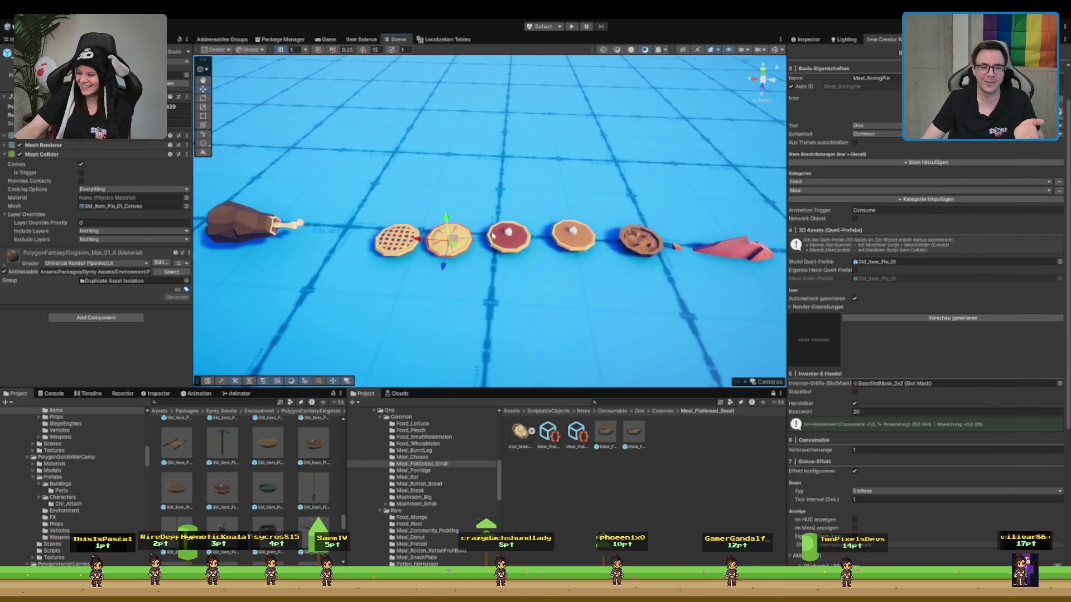
{"action": "scroll", "coordinate": [492, 236], "scroll_direction": "up", "scroll_amount": 3}
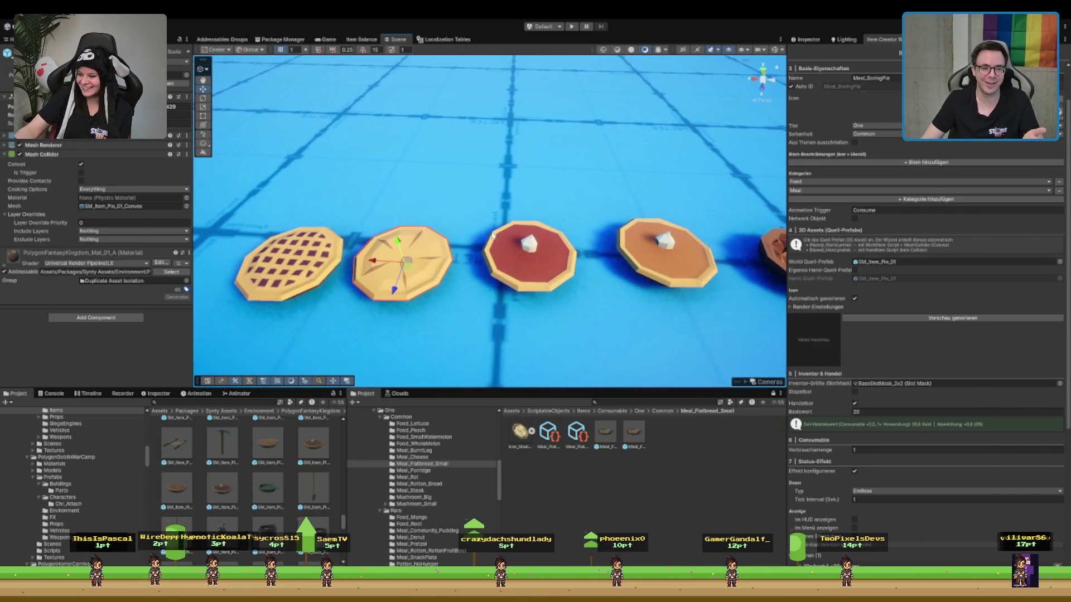
{"action": "scroll", "coordinate": [485, 246], "scroll_direction": "down", "scroll_amount": 2}
{"action": "scroll", "coordinate": [479, 252], "scroll_direction": "up", "scroll_amount": 3}
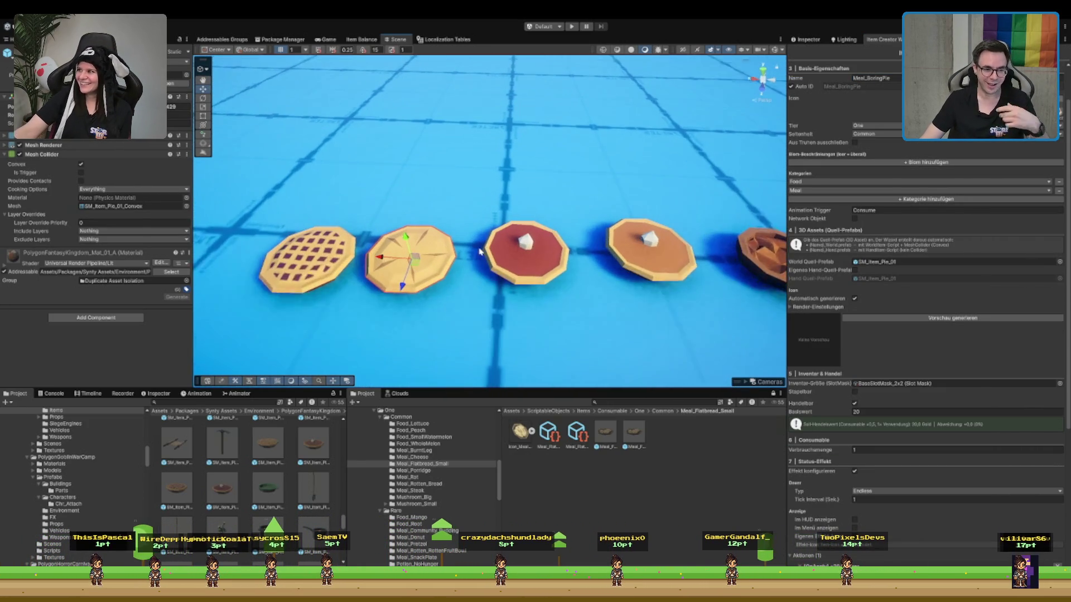
{"action": "scroll", "coordinate": [479, 253], "scroll_direction": "up", "scroll_amount": 1}
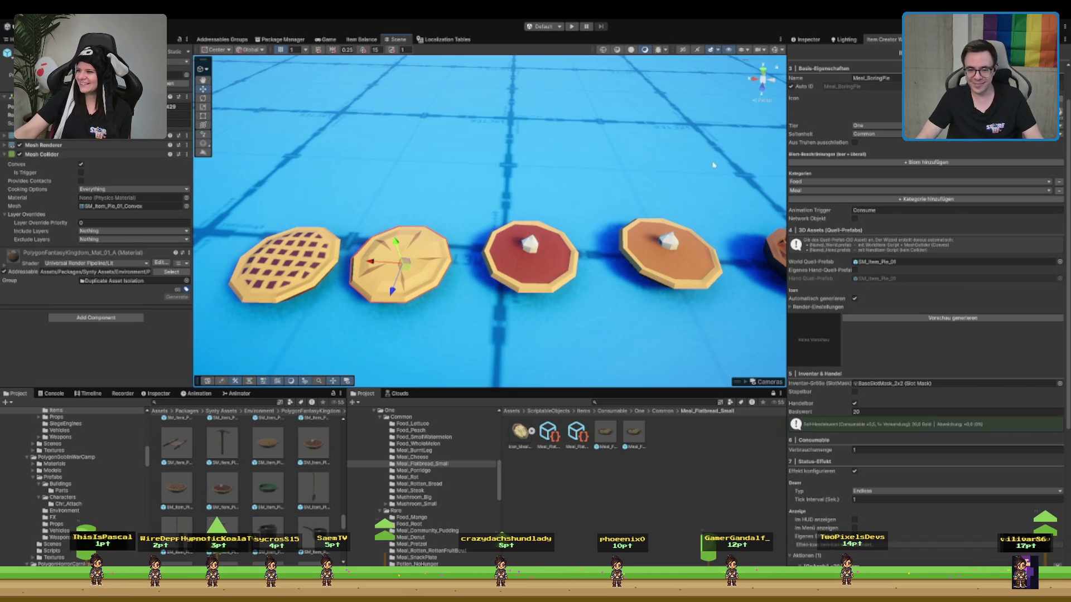
Generate the pie icon preview and adjust its render rotation to -10.3 / -145.3 / 23.3
{"action": "left_click", "coordinate": [916, 319]}
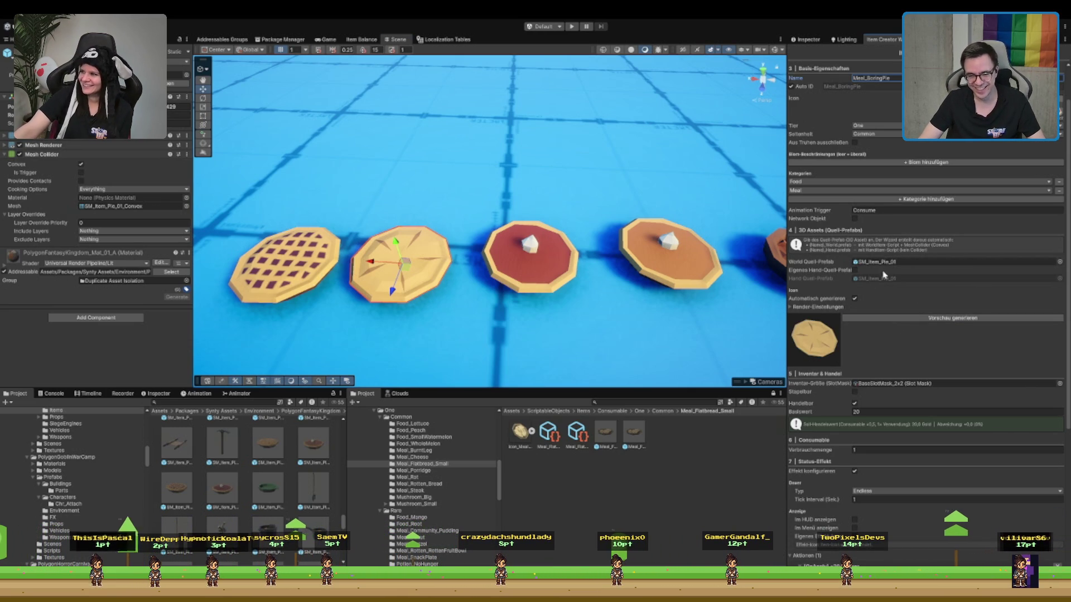
{"action": "left_click", "coordinate": [836, 308]}
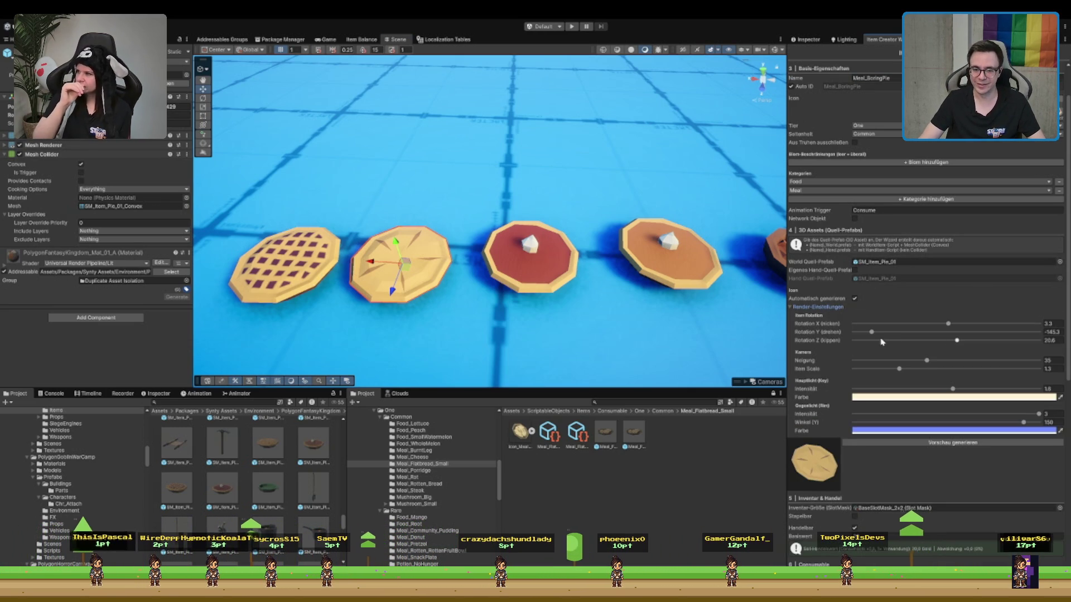
{"action": "left_click", "coordinate": [944, 341]}
{"action": "mouse_move", "coordinate": [944, 344]}
{"action": "left_mouse_down"}
{"action": "mouse_move", "coordinate": [966, 349]}
{"action": "mouse_move", "coordinate": [942, 328]}
{"action": "left_mouse_up"}
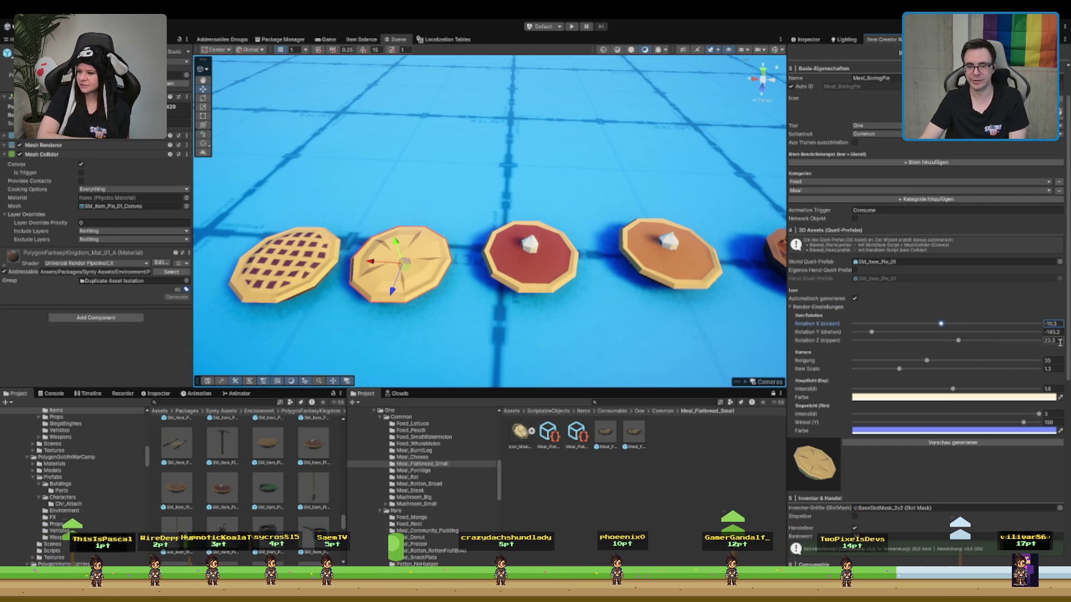
Set the icon render Item Scale to 1.5
{"action": "left_click", "coordinate": [1053, 369]}
{"action": "type", "text": "1.41"}
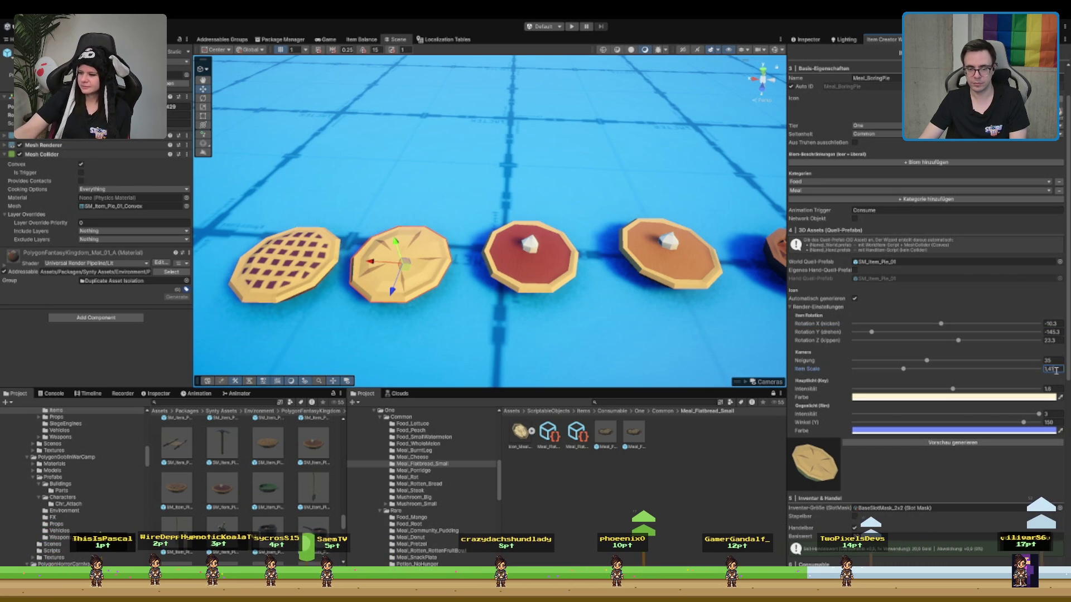
{"action": "type", "text": ".5"}
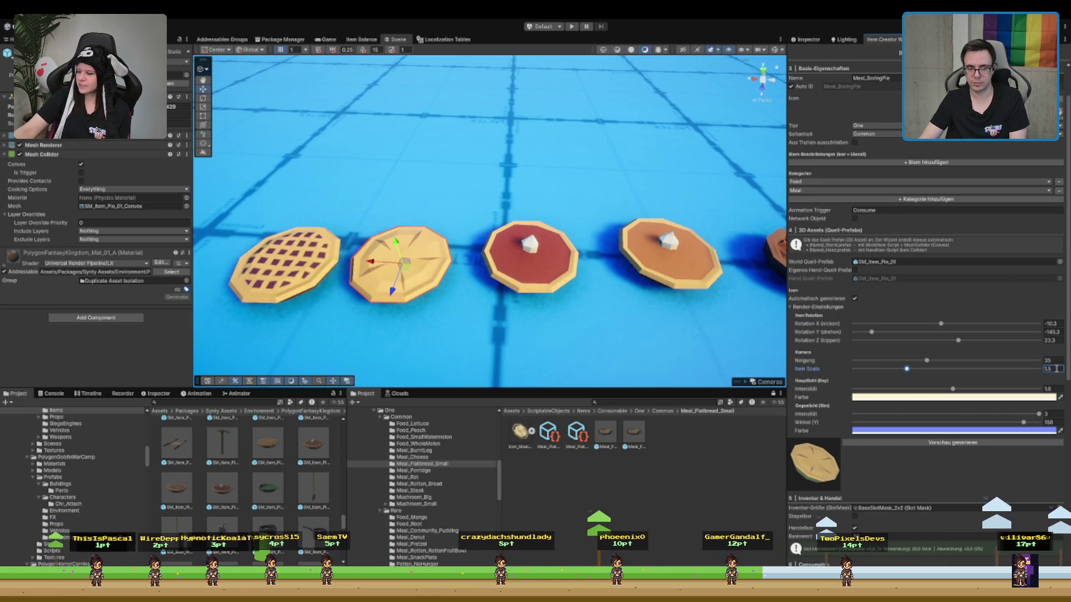
{"action": "key", "text": "BackSpace"}
{"action": "type", "text": "61"}
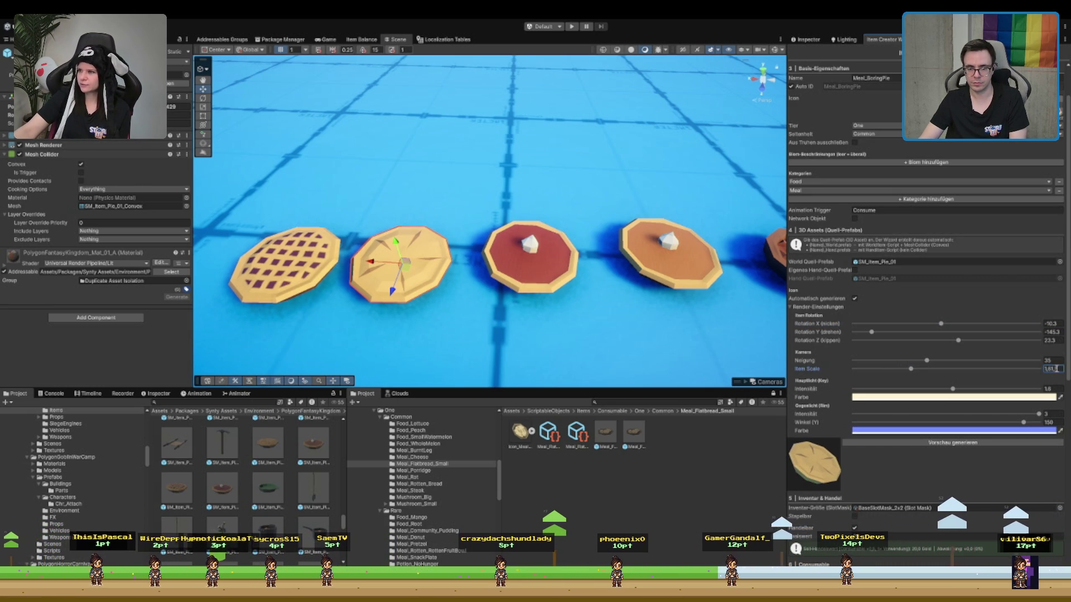
{"action": "key", "text": "BackSpace"}
{"action": "key", "text": "BackSpace"}
{"action": "type", "text": "5"}
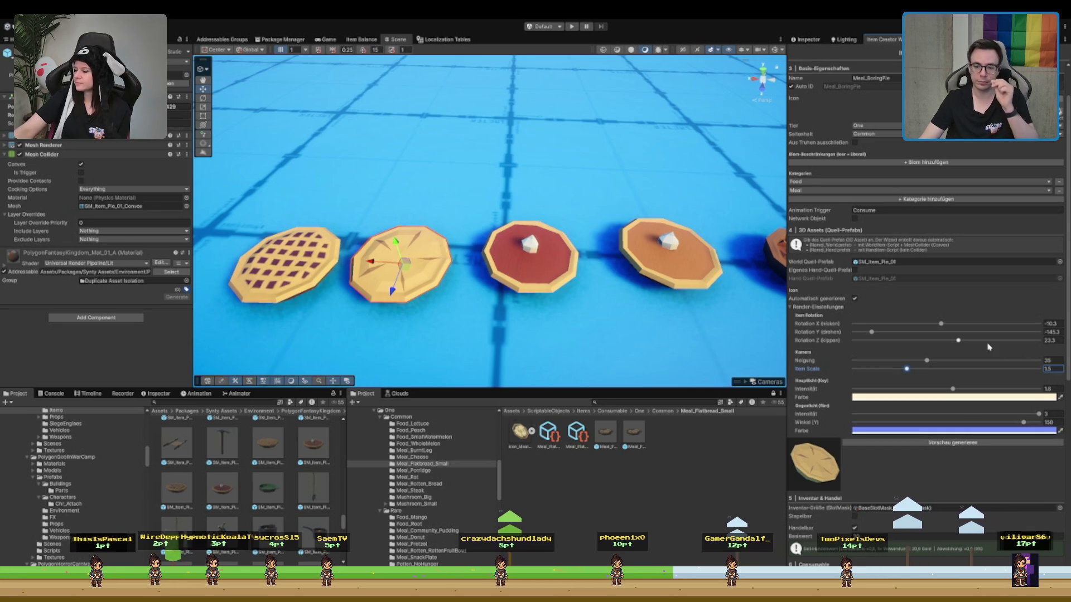
{"action": "scroll", "coordinate": [991, 312], "scroll_direction": "up", "scroll_amount": 2}
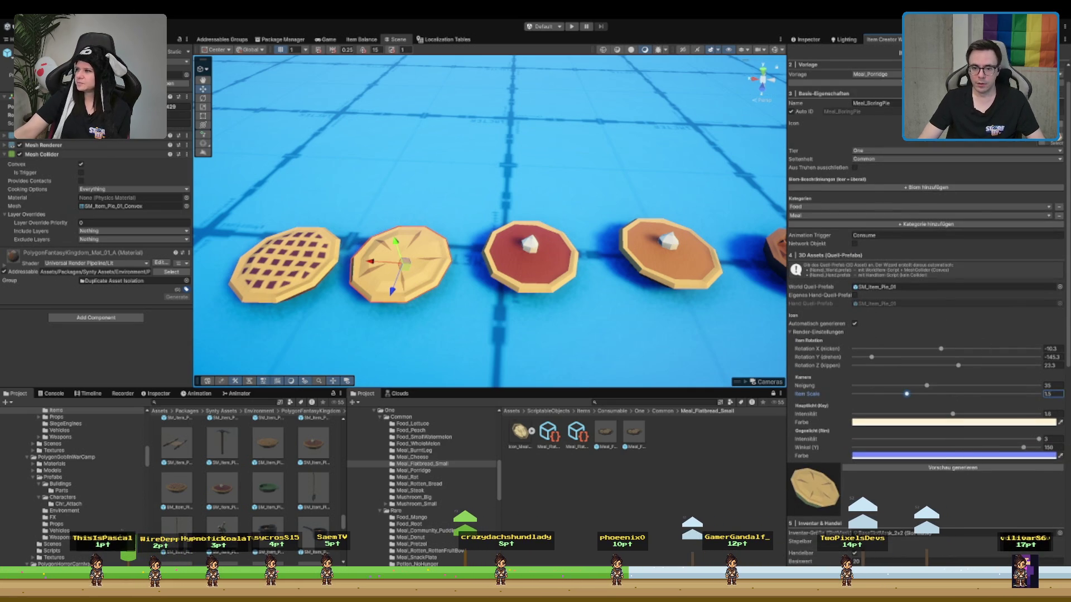
Set the consumption amount to 4 and the Hunger value to 5
{"action": "scroll", "coordinate": [891, 309], "scroll_direction": "down", "scroll_amount": 8}
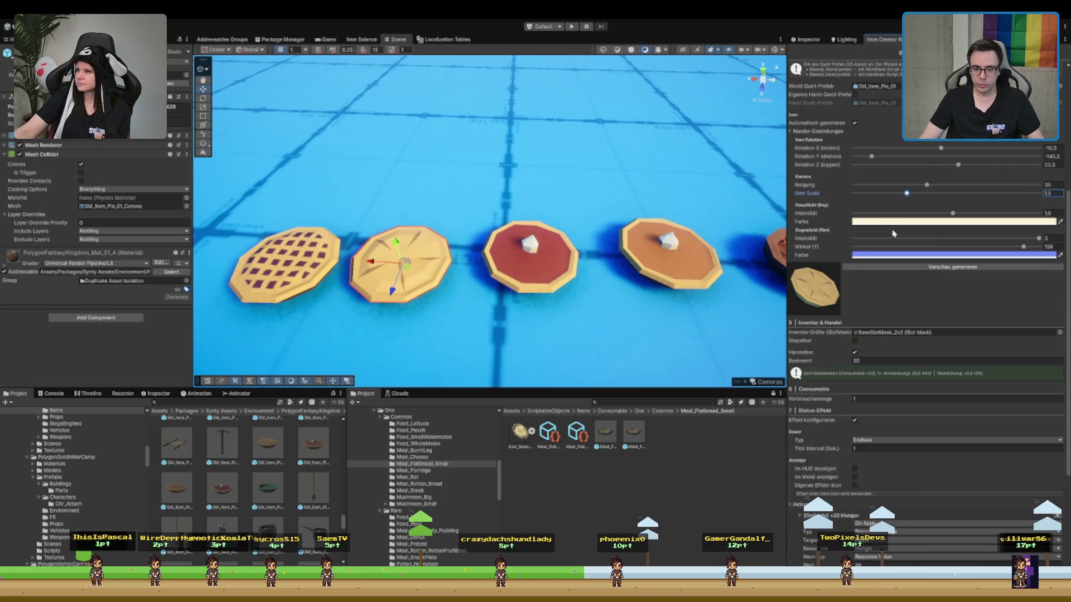
{"action": "scroll", "coordinate": [909, 240], "scroll_direction": "down", "scroll_amount": 4}
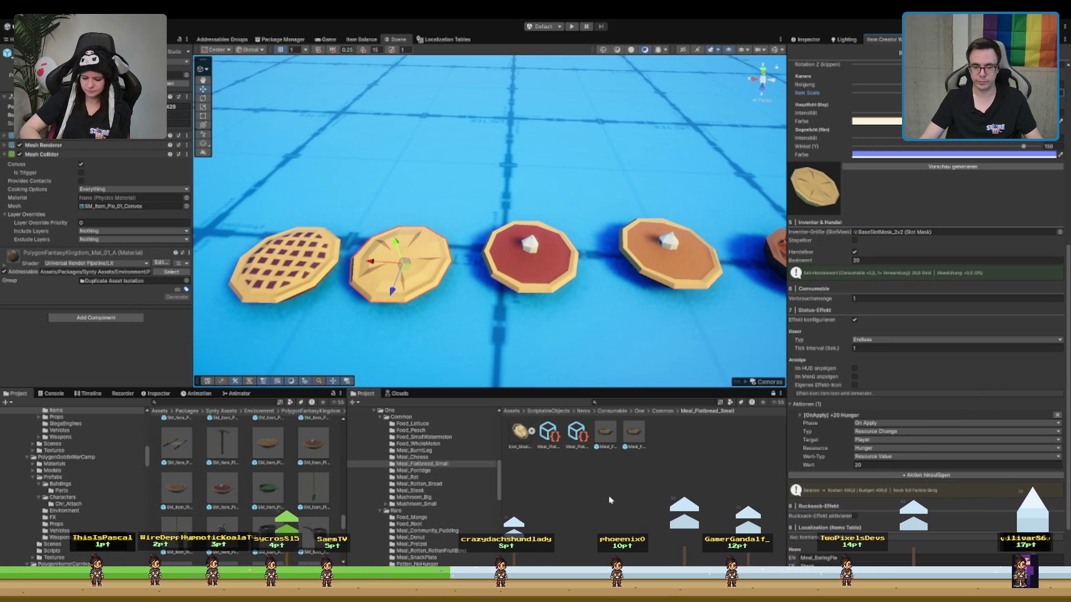
{"action": "key", "text": "Tab"}
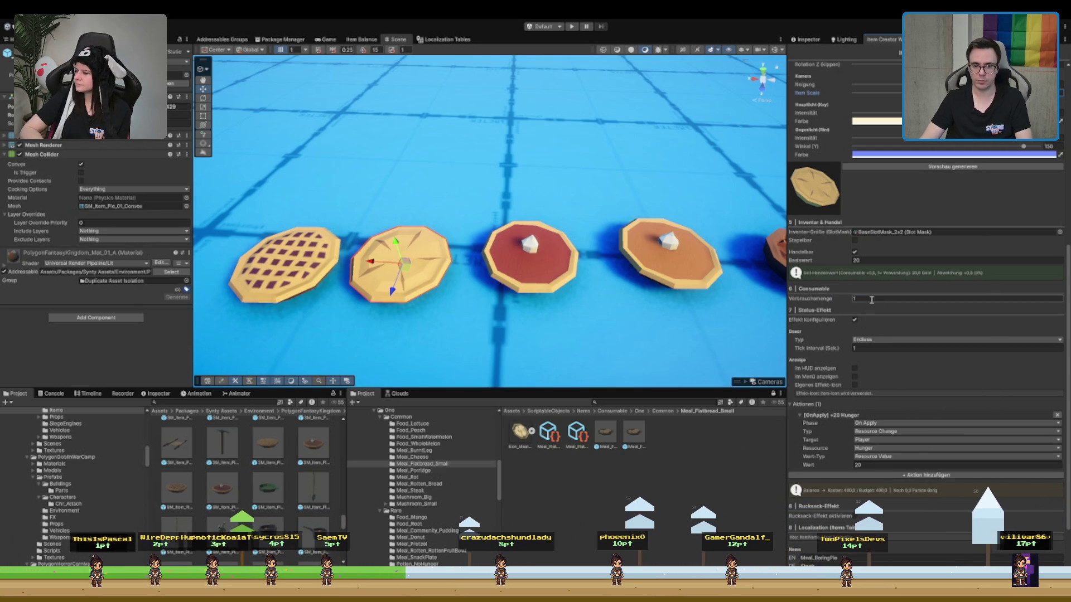
{"action": "type", "text": "4"}
{"action": "key", "text": "Tab"}
{"action": "key", "text": "Tab"}
{"action": "type", "text": "5"}
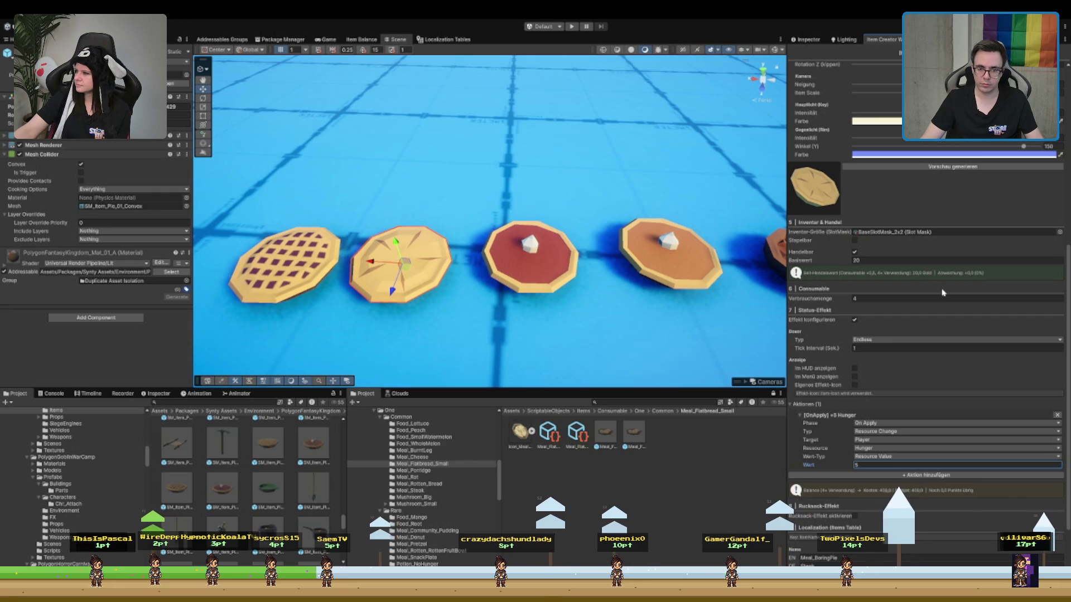
Enter the names Boring Pie and Langweiliger Kuchen and create the Meal_BoringPie item
{"action": "scroll", "coordinate": [953, 288], "scroll_direction": "down", "scroll_amount": 3}
{"action": "left_click", "coordinate": [869, 491]}
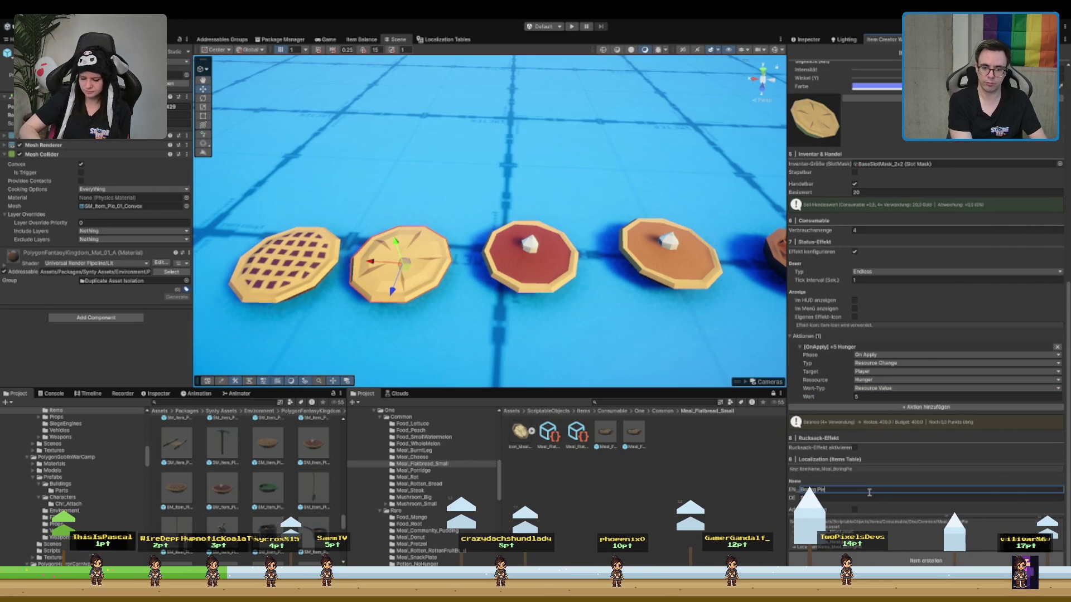
{"action": "type", "text": "Langw"}
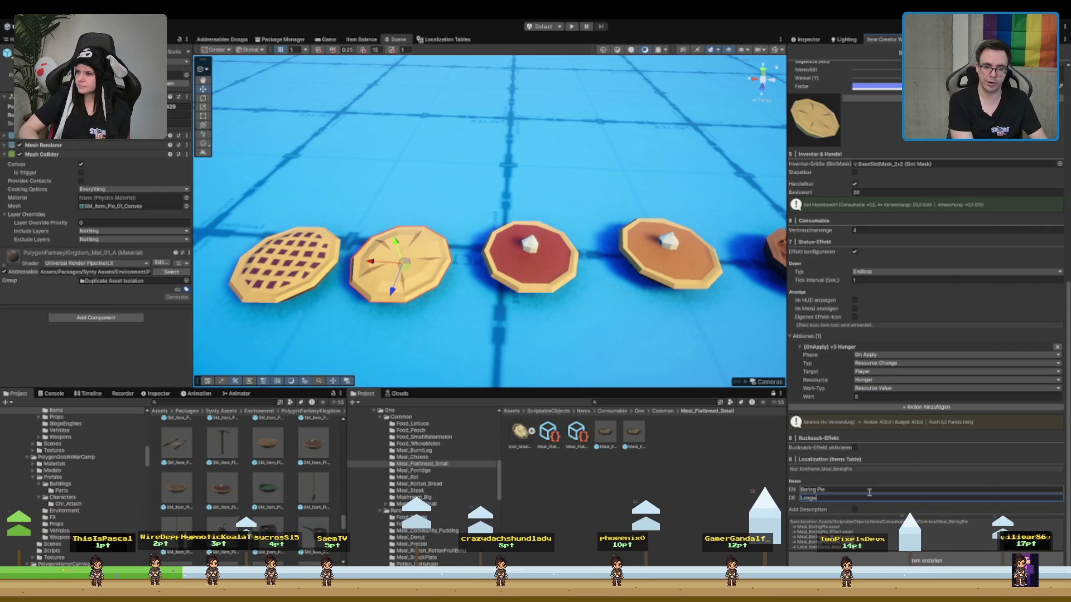
{"action": "type", "text": "eiliger Kuchen"}
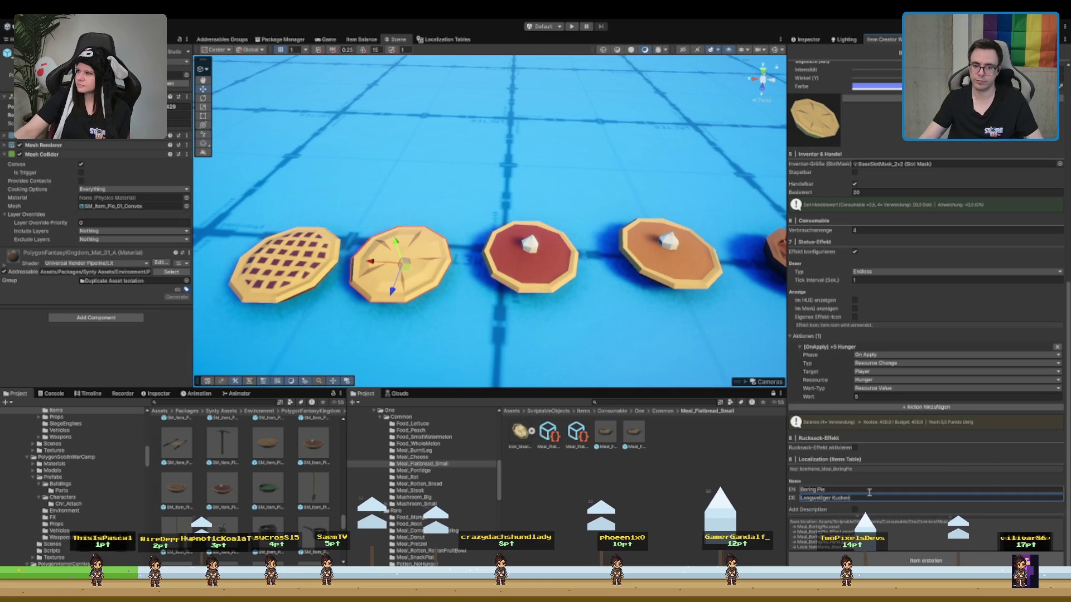
{"action": "left_click", "coordinate": [932, 563]}
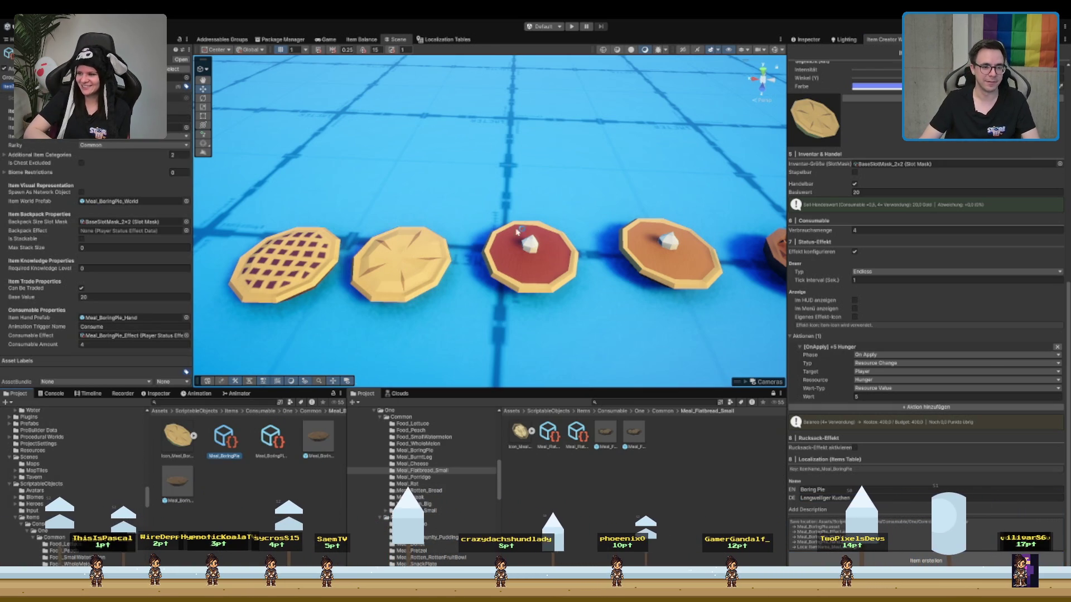
{"action": "left_click", "coordinate": [409, 249]}
Delete the plain pie from the scene
{"action": "key", "text": "Delete"}
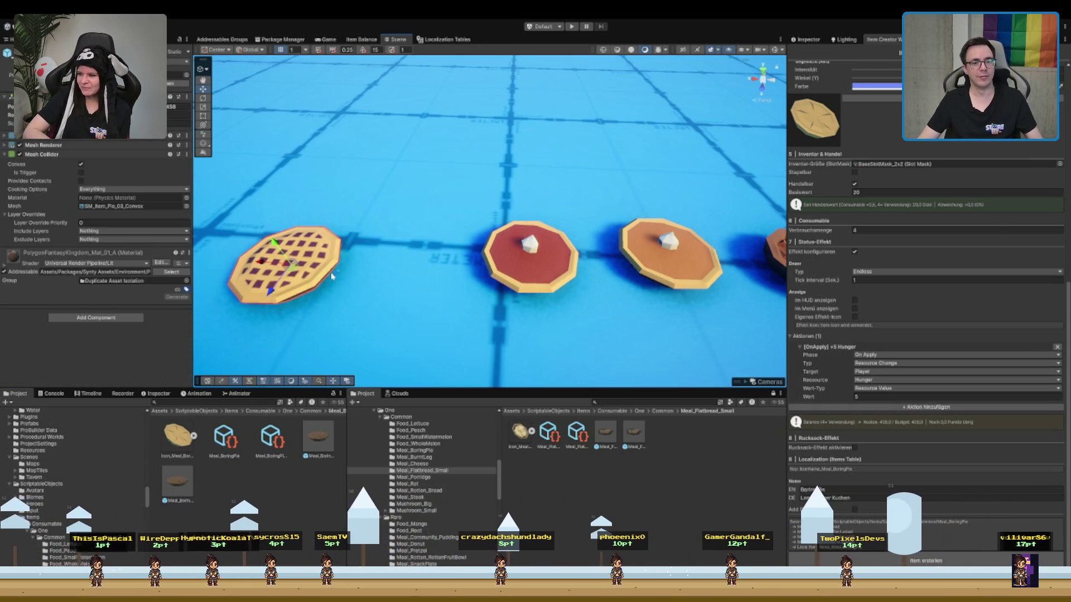
{"action": "scroll", "coordinate": [418, 261], "scroll_direction": "down", "scroll_amount": 2}
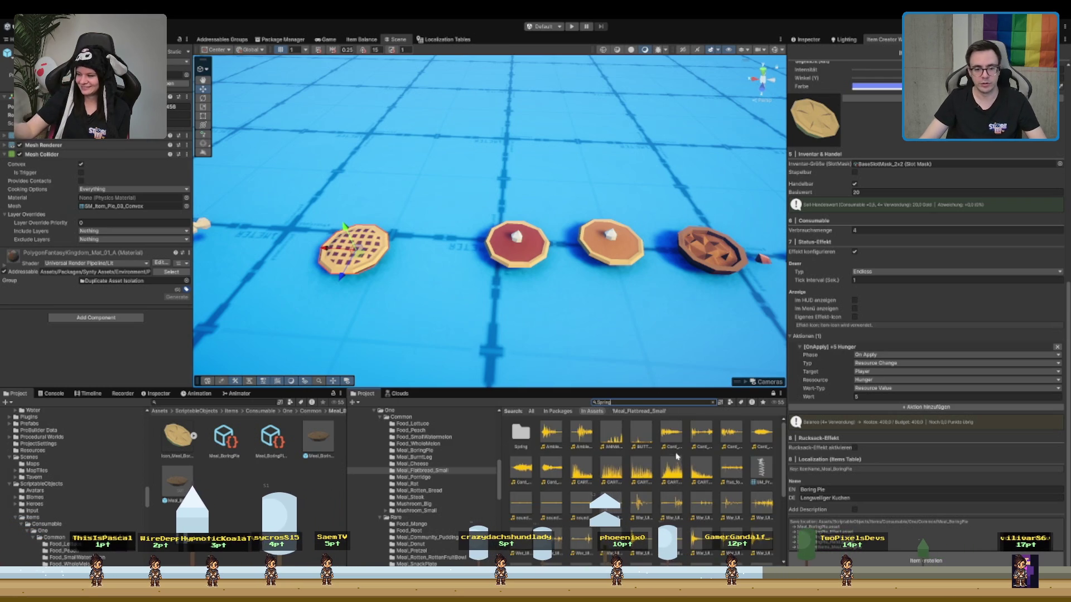
{"action": "scroll", "coordinate": [613, 487], "scroll_direction": "up", "scroll_amount": 2}
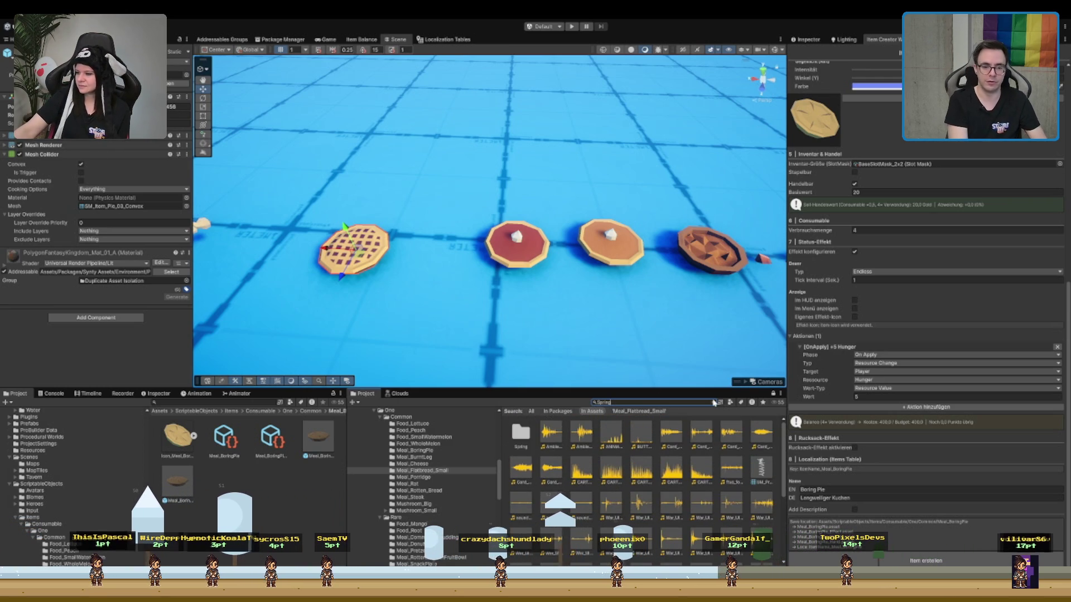
Search the Project assets for Spring, inspect the spring mesh, then search for Shoe
{"action": "key", "text": "BackSpace"}
{"action": "type", "text": "t"}
{"action": "key", "text": "BackSpace"}
{"action": "type", "text": "g"}
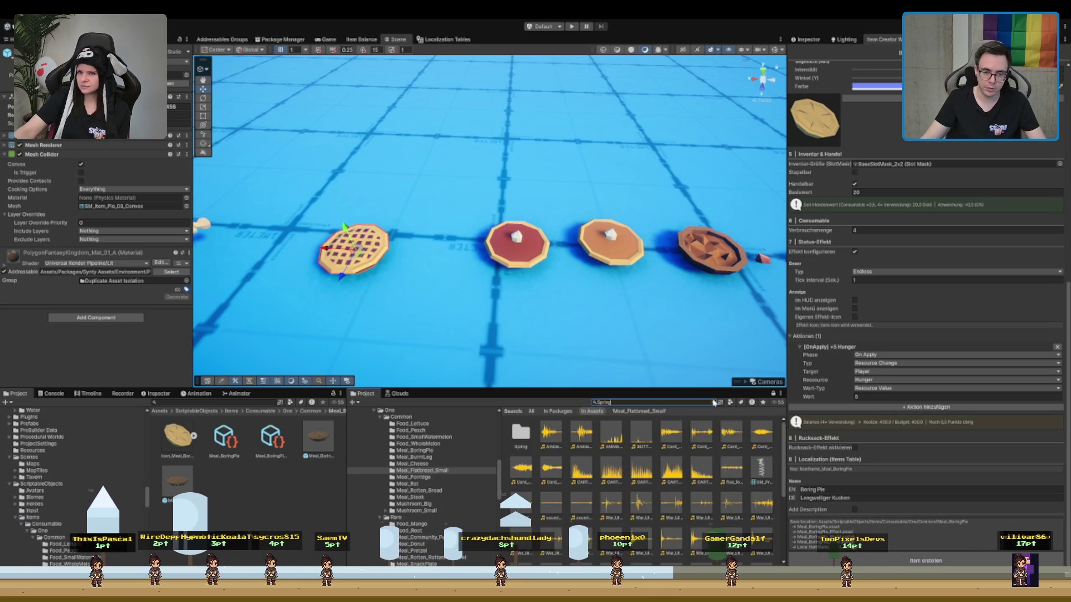
{"action": "left_click", "coordinate": [761, 473]}
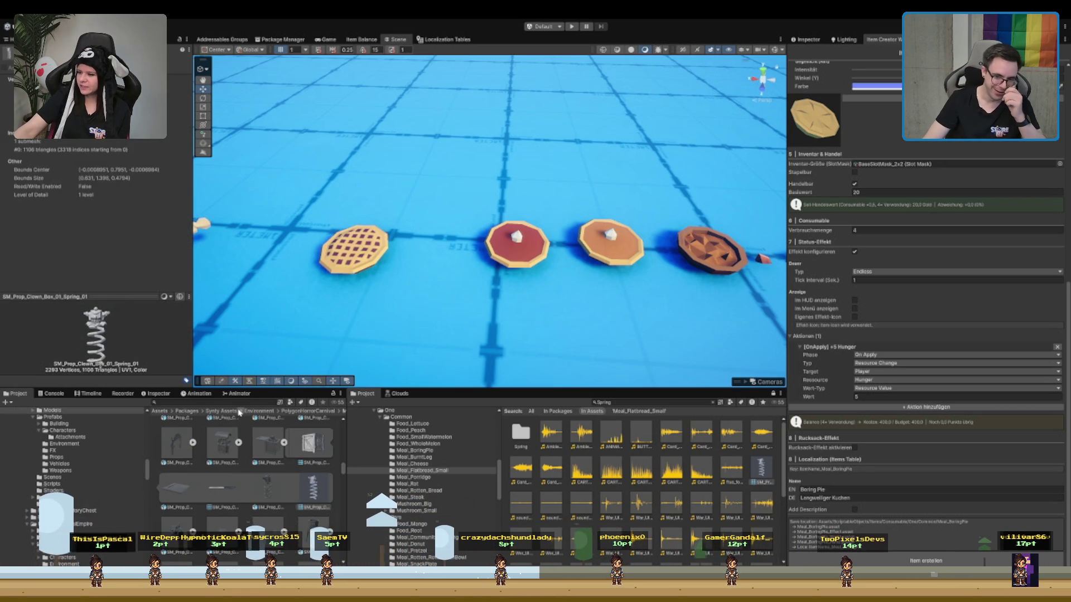
{"action": "left_click", "coordinate": [636, 402]}
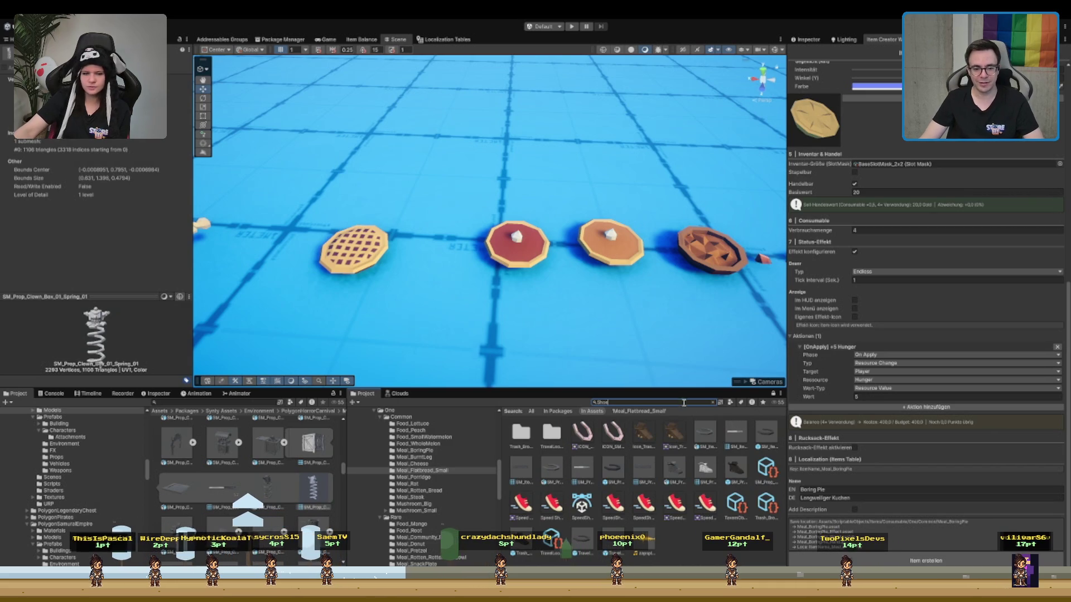
{"action": "left_click", "coordinate": [665, 444]}
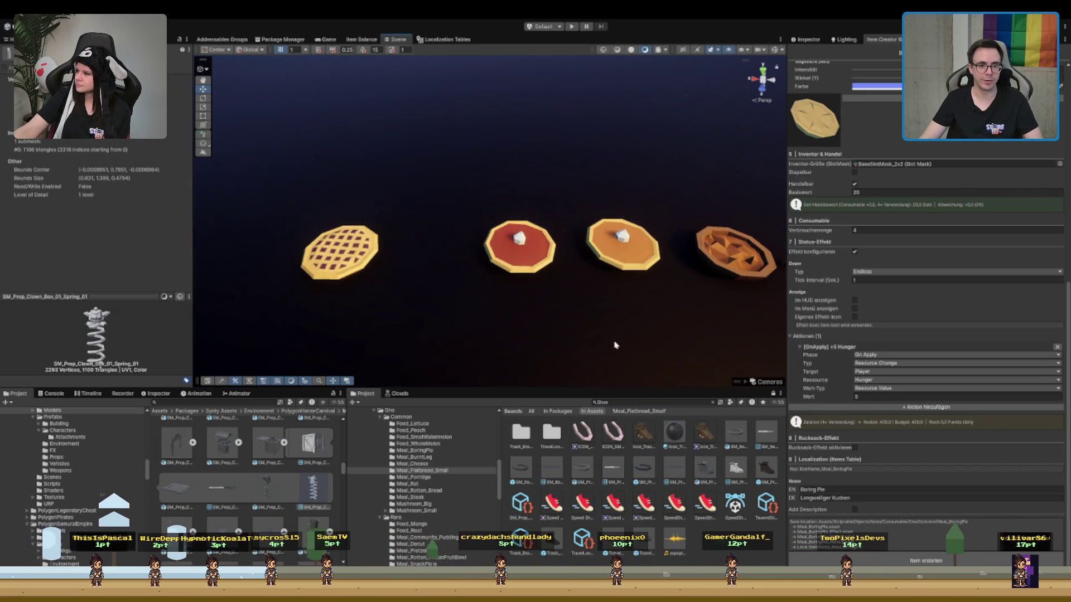
Place SM_Prop_Shoe_01 in the scene behind the row of pies
{"action": "scroll", "coordinate": [608, 324], "scroll_direction": "up", "scroll_amount": 3}
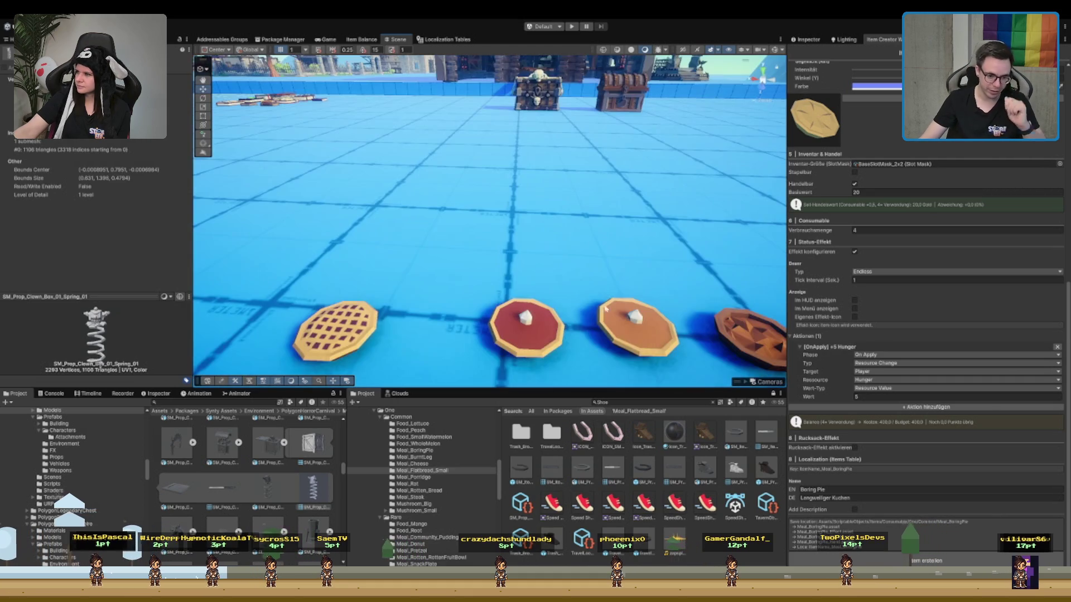
{"action": "scroll", "coordinate": [607, 306], "scroll_direction": "down", "scroll_amount": 2}
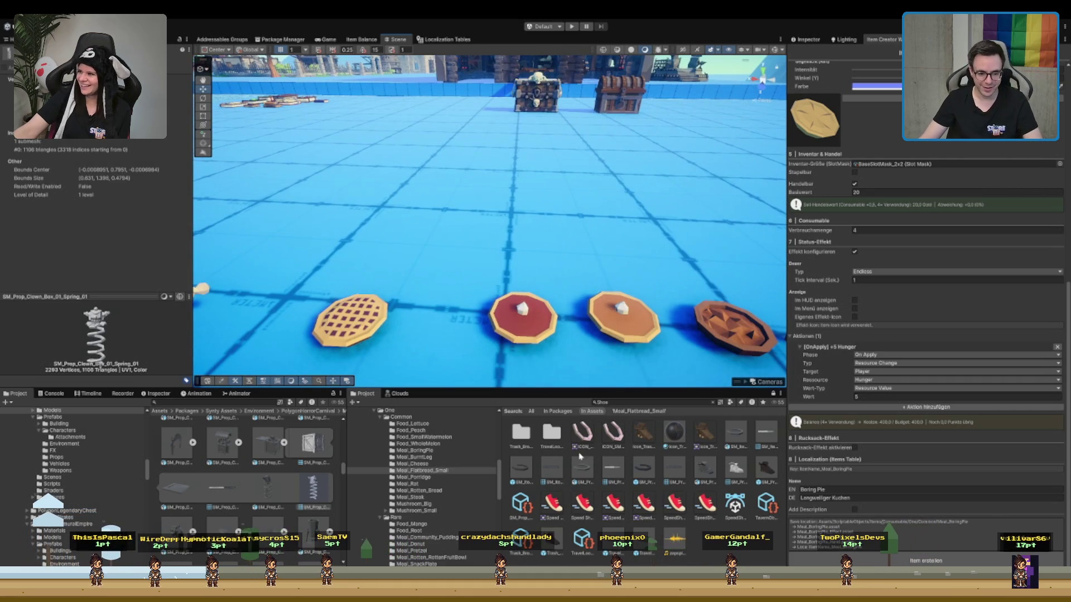
{"action": "left_click", "coordinate": [776, 472]}
{"action": "mouse_move", "coordinate": [777, 477]}
{"action": "left_mouse_down"}
{"action": "mouse_move", "coordinate": [454, 275]}
{"action": "mouse_move", "coordinate": [471, 223]}
{"action": "mouse_move", "coordinate": [441, 175]}
{"action": "left_mouse_up"}
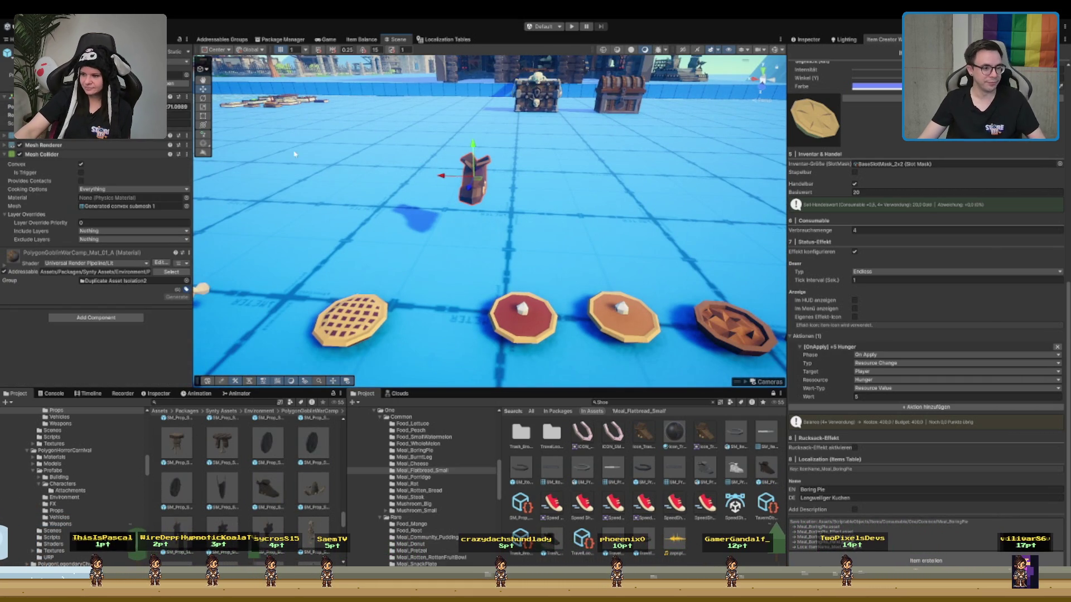
Browse the shape creation options, then add and name a new GameObject
{"action": "left_click", "coordinate": [206, 147]}
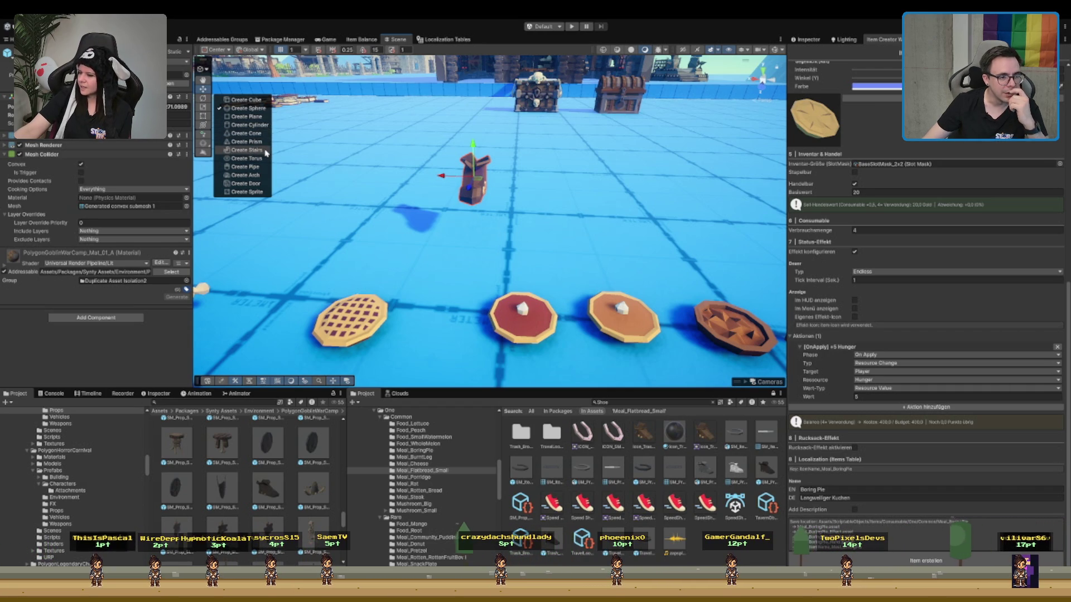
{"action": "left_click", "coordinate": [596, 146]}
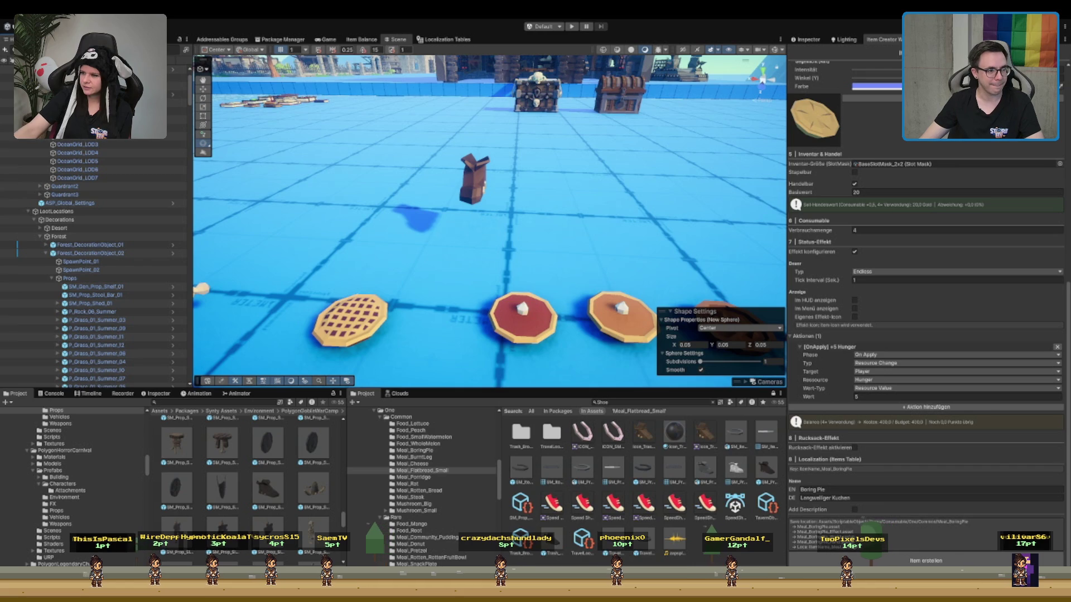
{"action": "scroll", "coordinate": [95, 263], "scroll_direction": "up", "scroll_amount": 1}
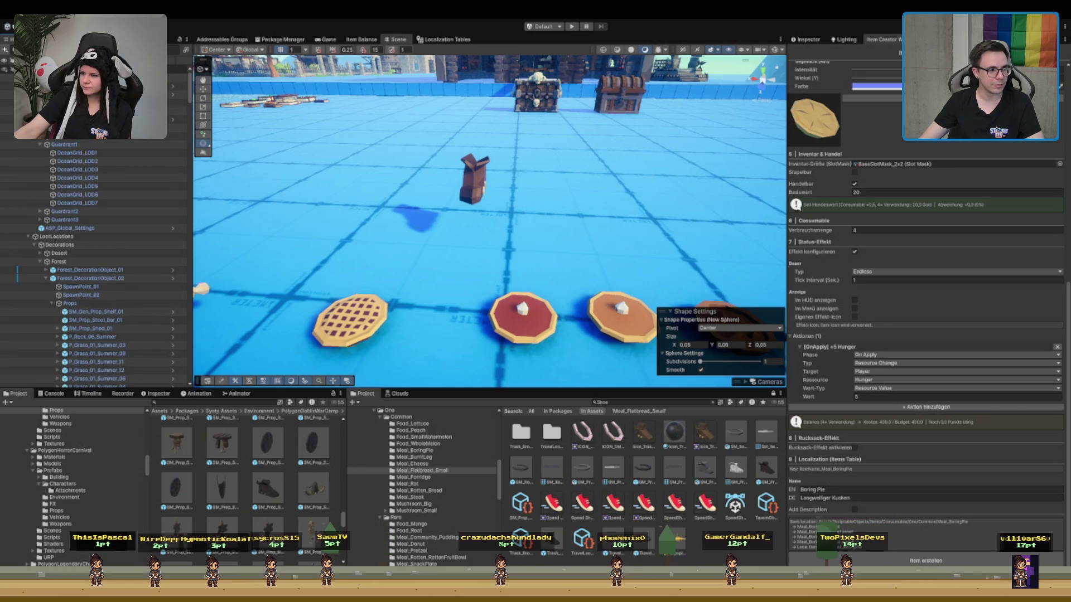
{"action": "key", "text": "ctrl+shift+n"}
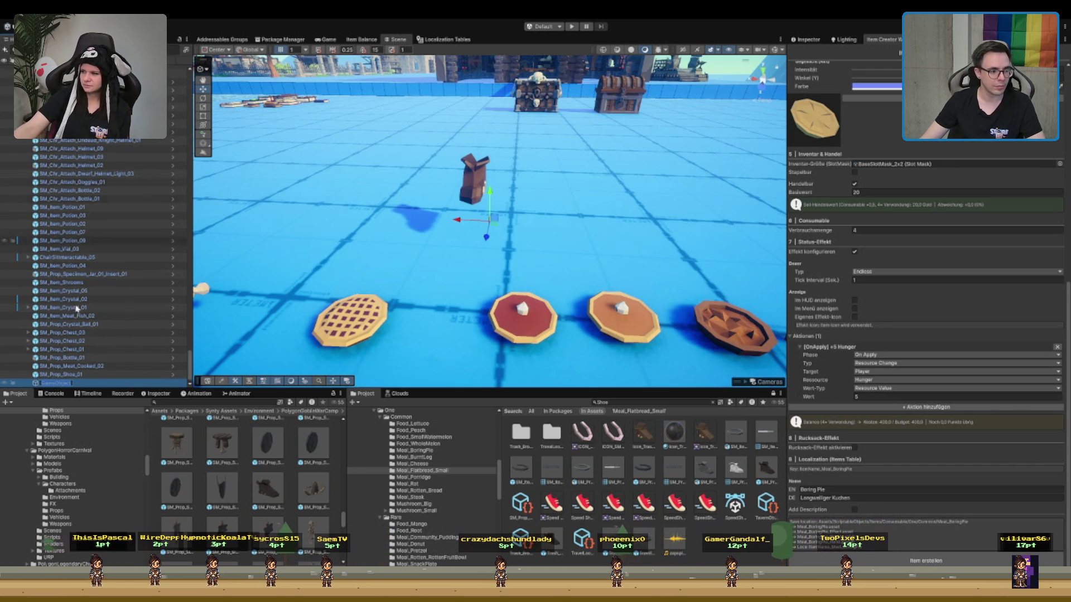
{"action": "left_click", "coordinate": [825, 41]}
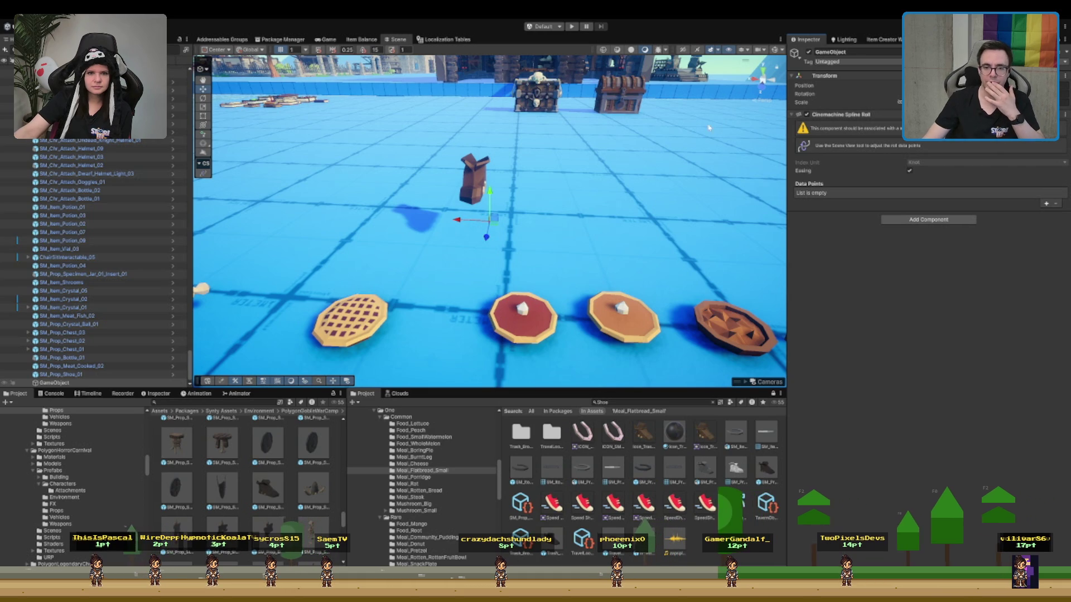
Select the shoe prop and delete it from the scene
{"action": "left_click_drag", "start_coordinate": [625, 171], "coordinate": [2, 470]}
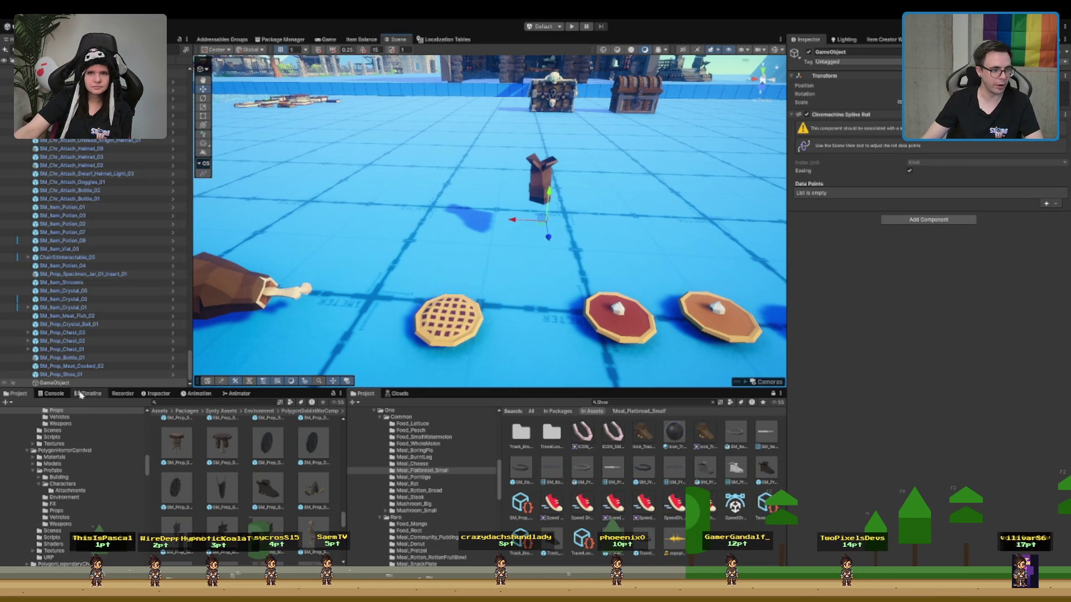
{"action": "left_click", "coordinate": [81, 375]}
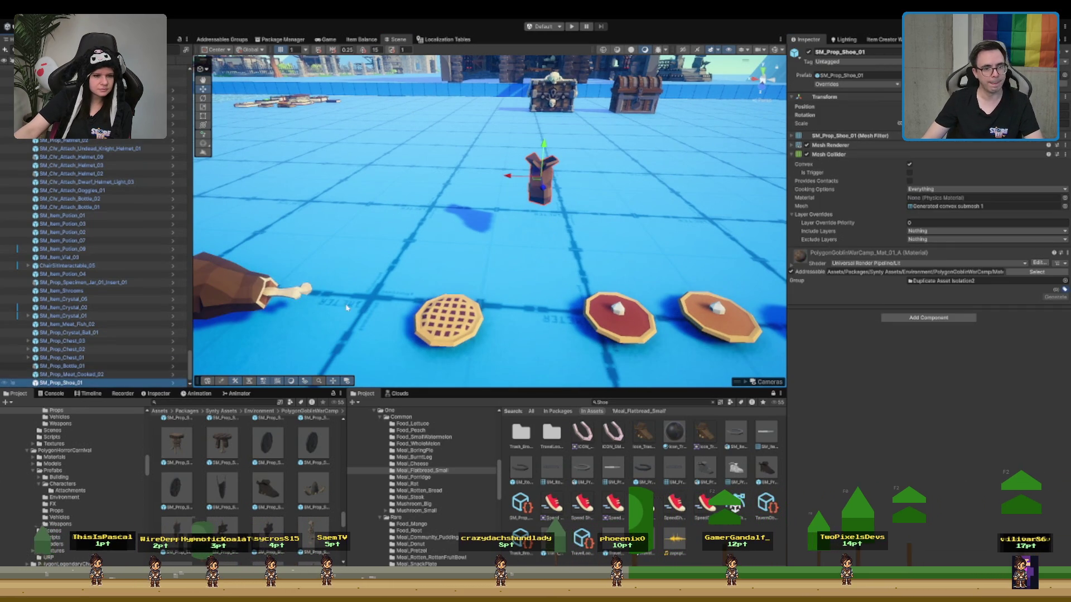
{"action": "mouse_move", "coordinate": [617, 216]}
{"action": "left_mouse_down"}
{"action": "mouse_move", "coordinate": [474, 232]}
{"action": "mouse_move", "coordinate": [525, 250]}
{"action": "left_mouse_up"}
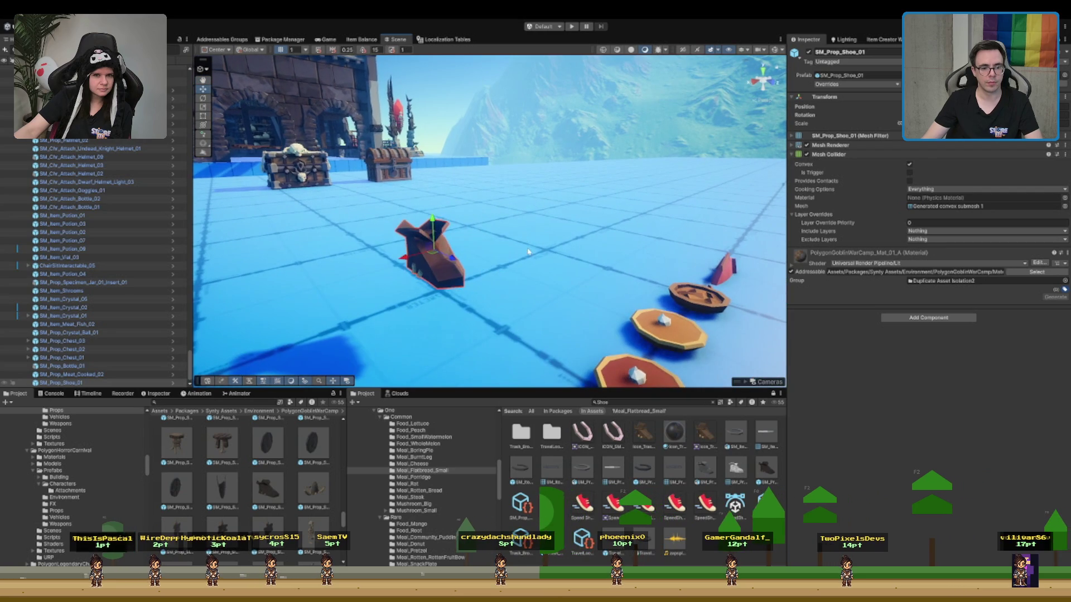
{"action": "key", "text": "Delete"}
{"action": "scroll", "coordinate": [531, 237], "scroll_direction": "down", "scroll_amount": 3}
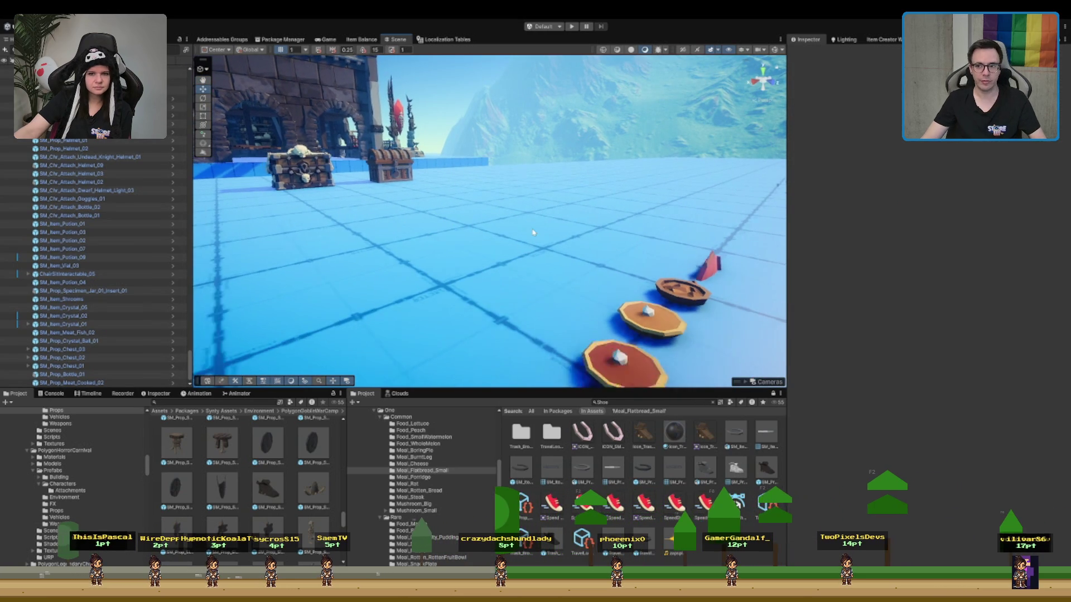
Fly around the scene to inspect the roasted meat, chicken, fish plates and pies
{"action": "left_click_drag", "start_coordinate": [531, 235], "coordinate": [607, 246]}
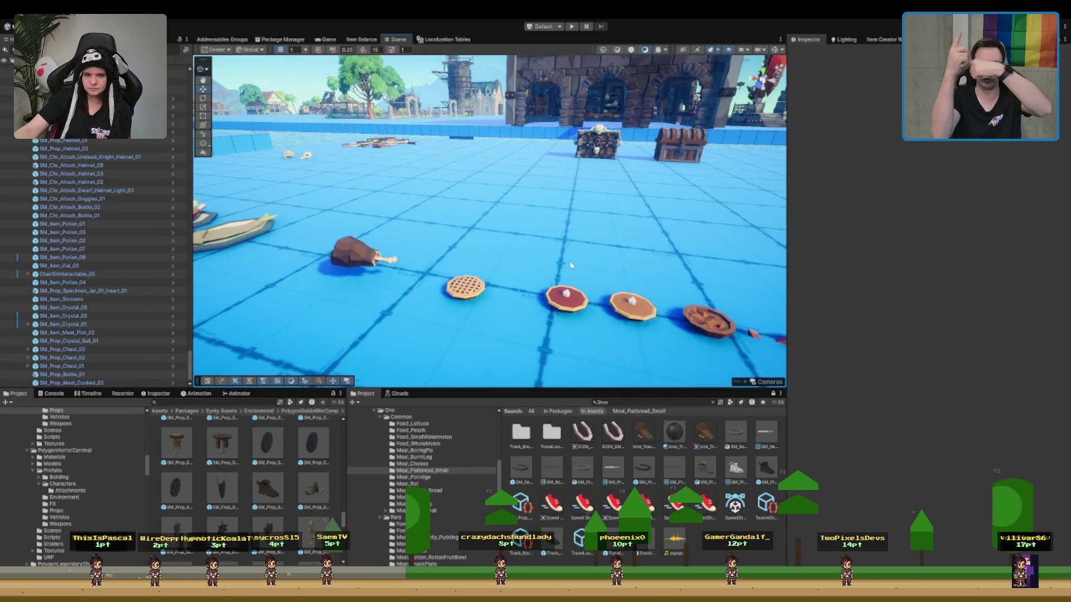
{"action": "scroll", "coordinate": [570, 265], "scroll_direction": "down", "scroll_amount": 3}
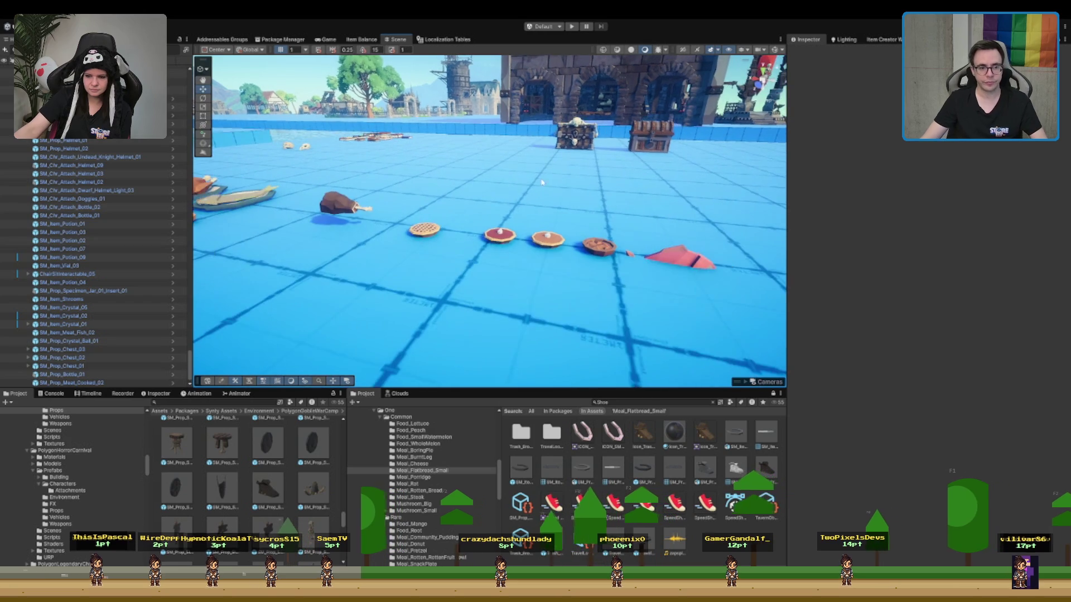
{"action": "mouse_move", "coordinate": [557, 240]}
{"action": "left_mouse_down"}
{"action": "mouse_move", "coordinate": [428, 249]}
{"action": "mouse_move", "coordinate": [441, 247]}
{"action": "mouse_move", "coordinate": [346, 200]}
{"action": "left_mouse_up"}
{"action": "left_click", "coordinate": [429, 248]}
{"action": "key", "text": "f"}
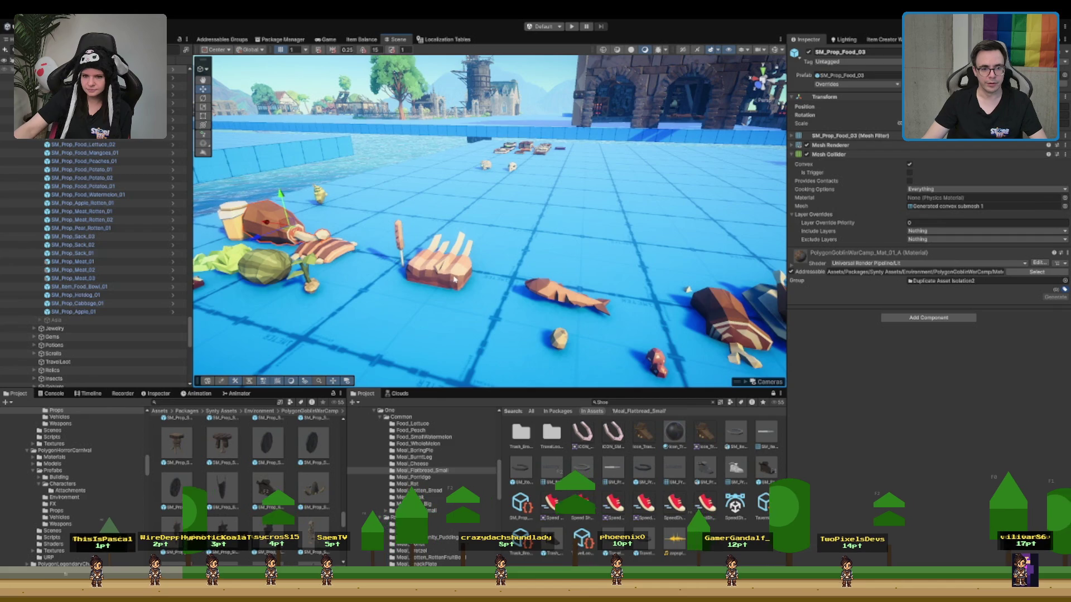
{"action": "key", "text": "d"}
{"action": "key", "text": "a"}
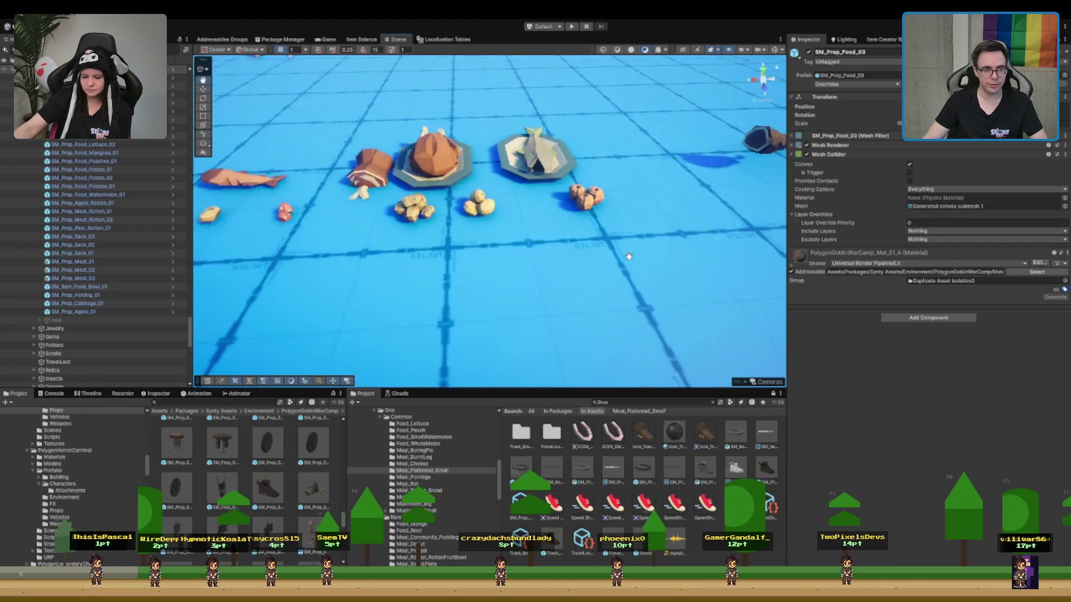
{"action": "key", "text": "d"}
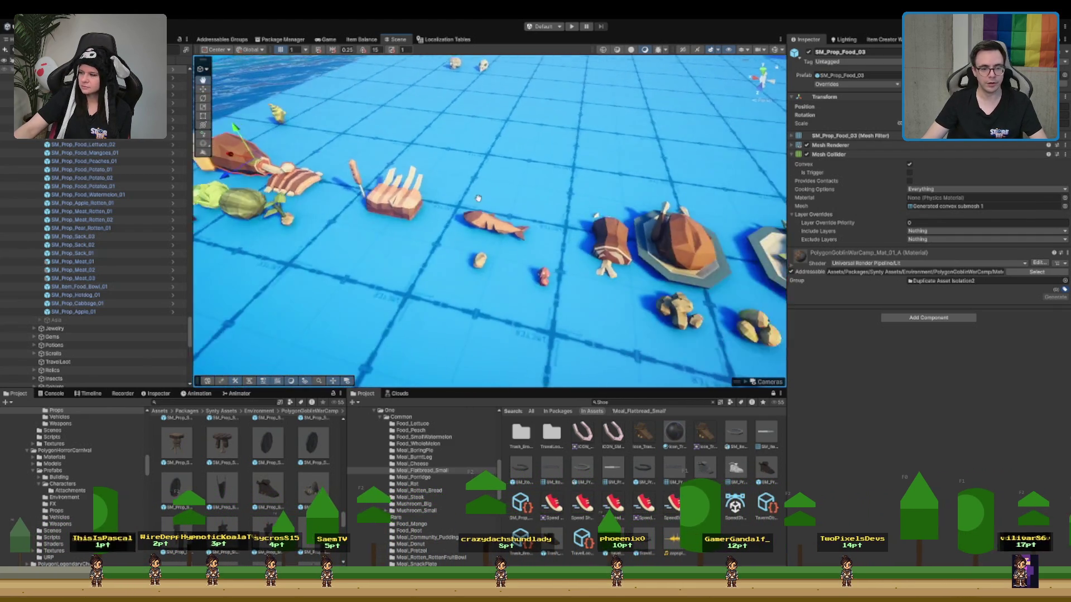
{"action": "key", "text": "d"}
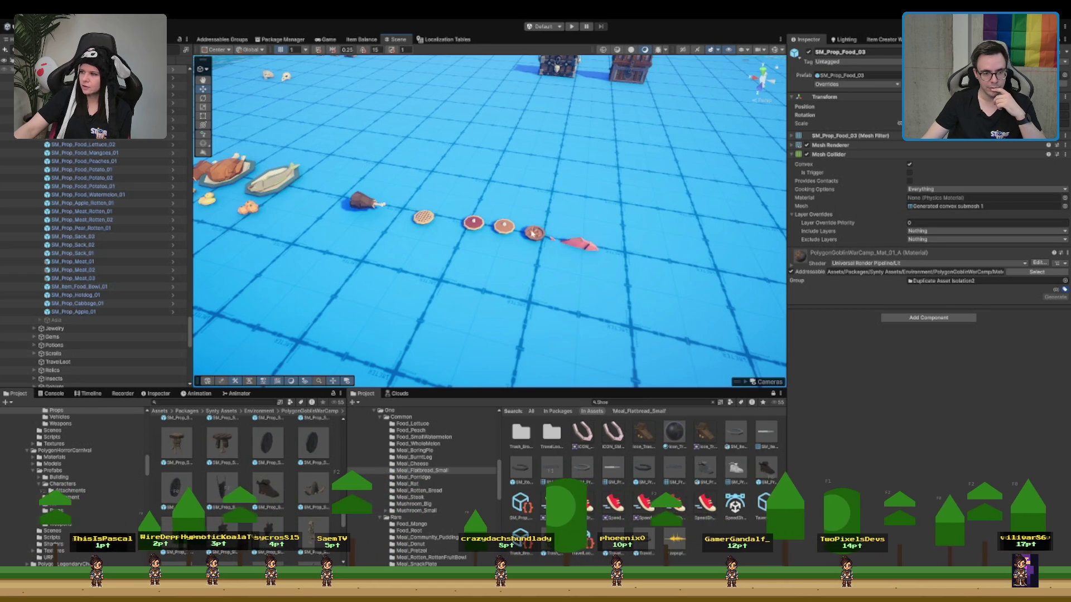
{"action": "scroll", "coordinate": [430, 470], "scroll_direction": "down", "scroll_amount": 5}
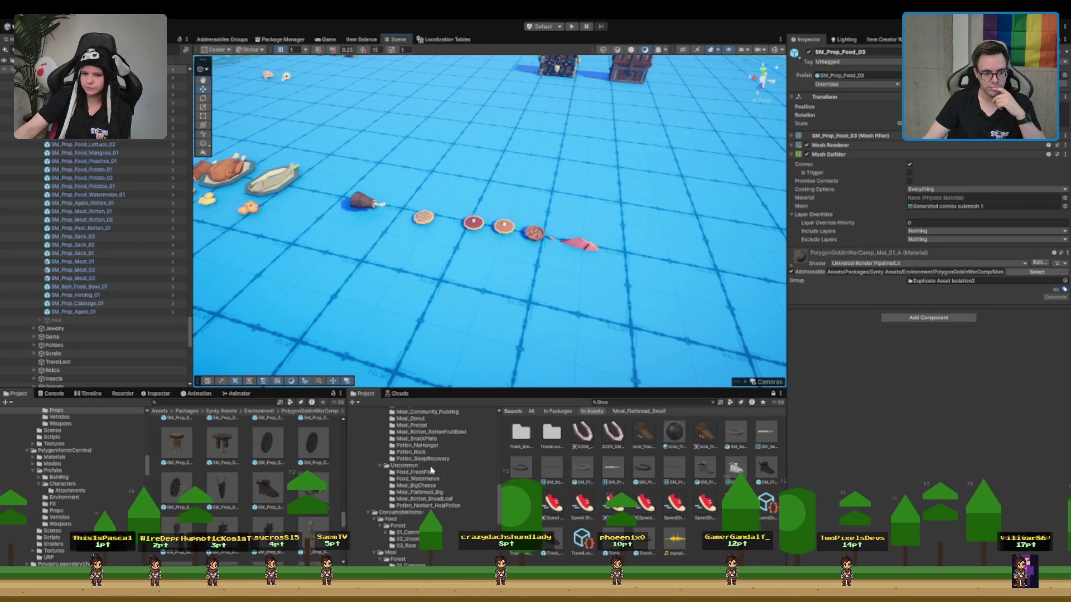
{"action": "scroll", "coordinate": [430, 470], "scroll_direction": "down", "scroll_amount": 5}
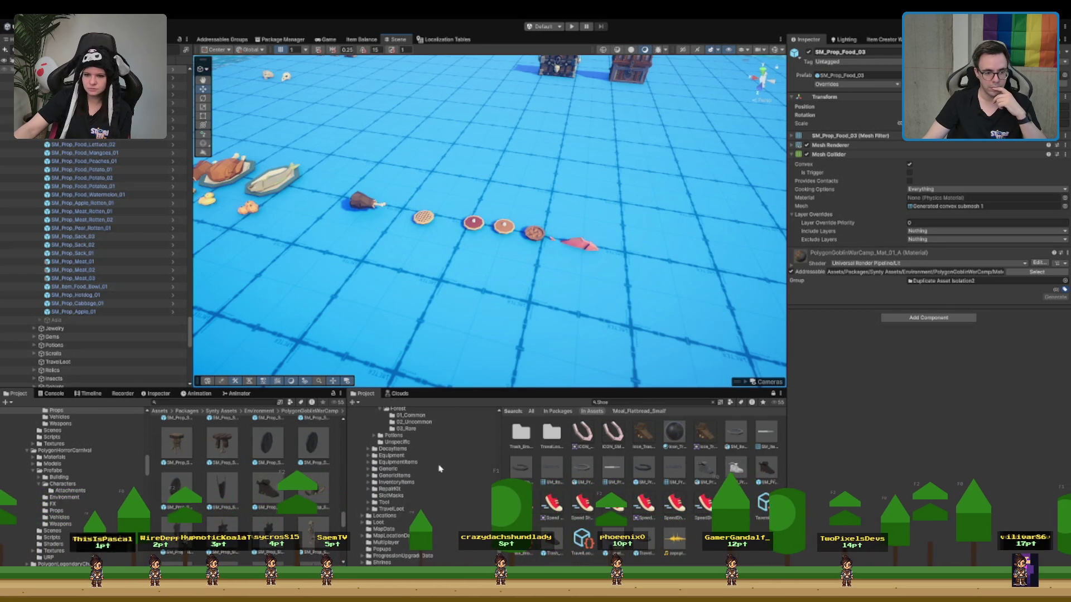
Select the food bowl, then show the ConsumableItems/Meal/Forest/01_Common folder in the Project browser
{"action": "left_click", "coordinate": [534, 234]}
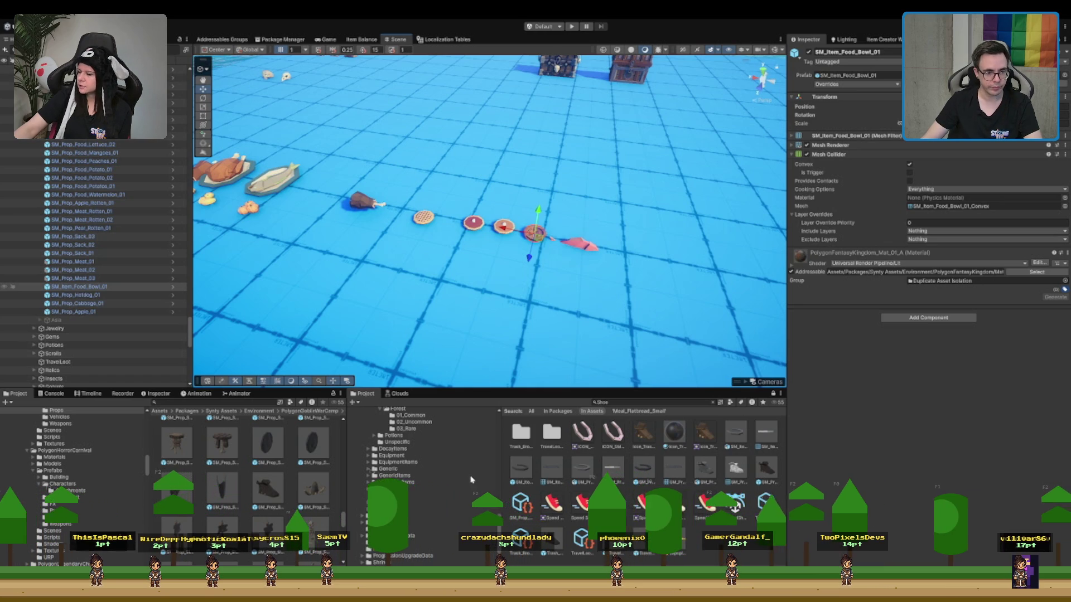
{"action": "scroll", "coordinate": [457, 481], "scroll_direction": "up", "scroll_amount": 4}
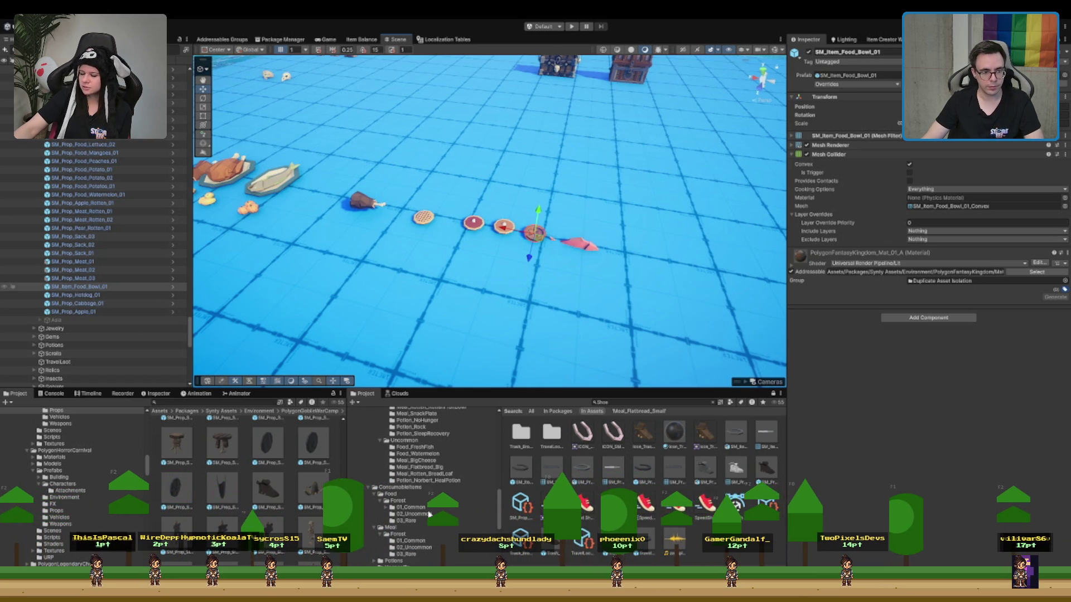
{"action": "left_click", "coordinate": [413, 541]}
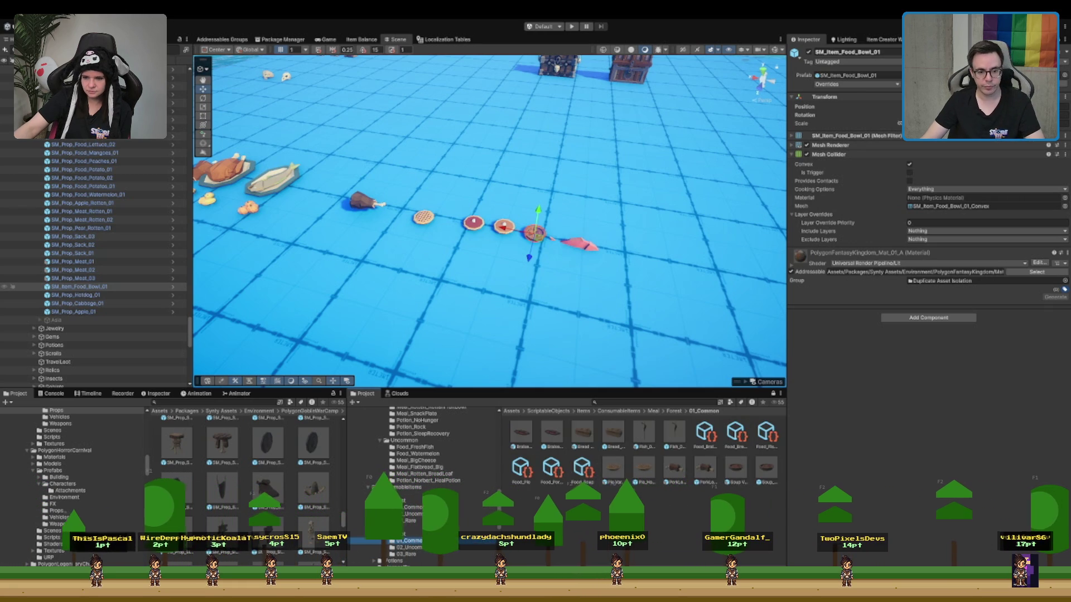
{"action": "left_click", "coordinate": [510, 476]}
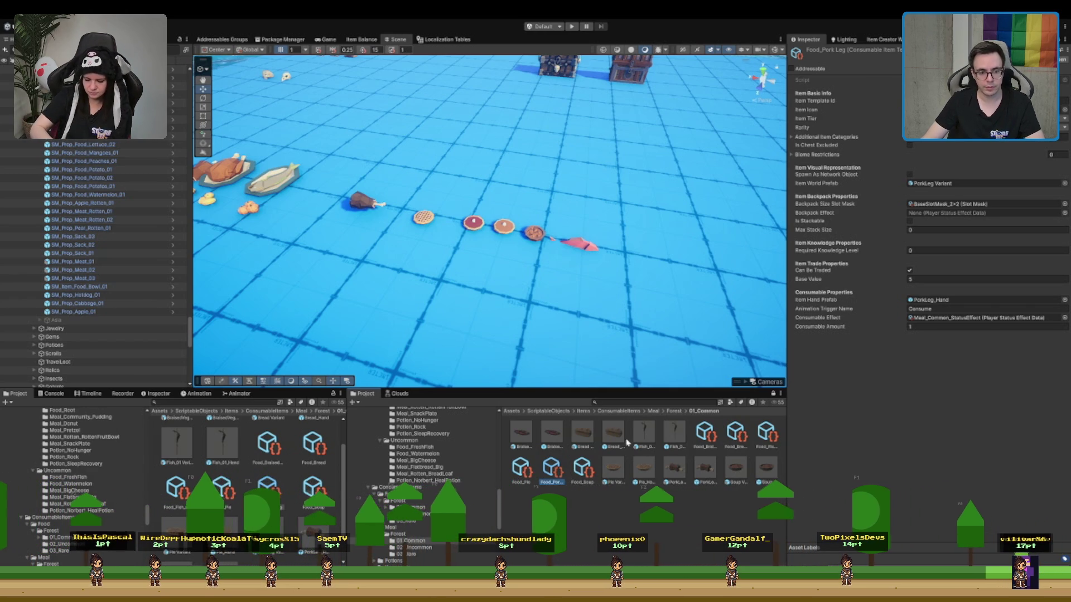
Compare Food_Pie, Food_Braised Vegetables, Food_Pork Leg and Food_Fish_01 in the Inspector, ending on Food_Fish_01
{"action": "key", "text": "Left"}
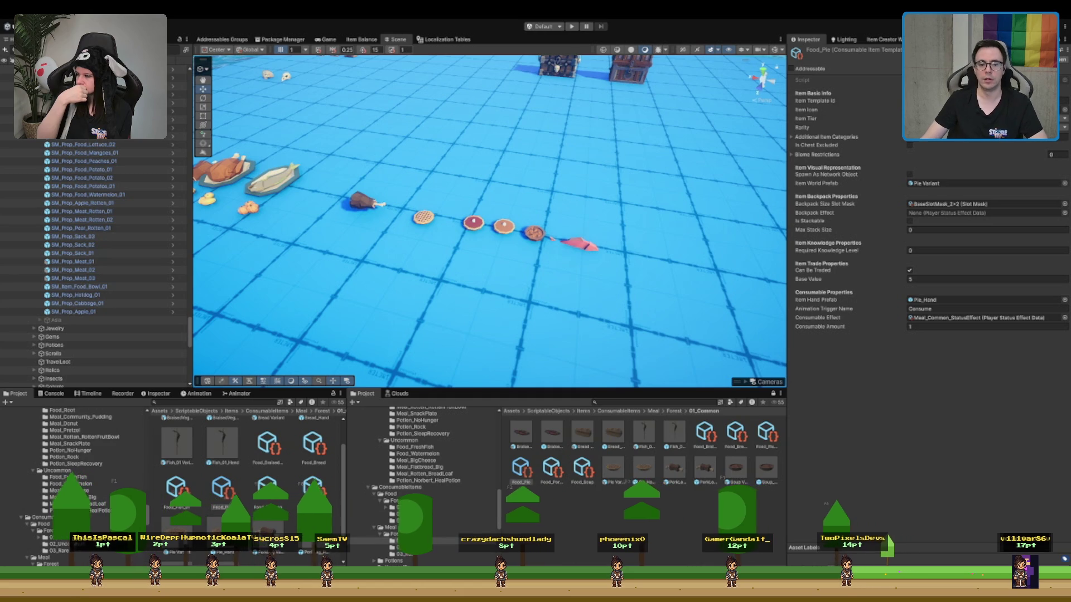
{"action": "left_click", "coordinate": [694, 433]}
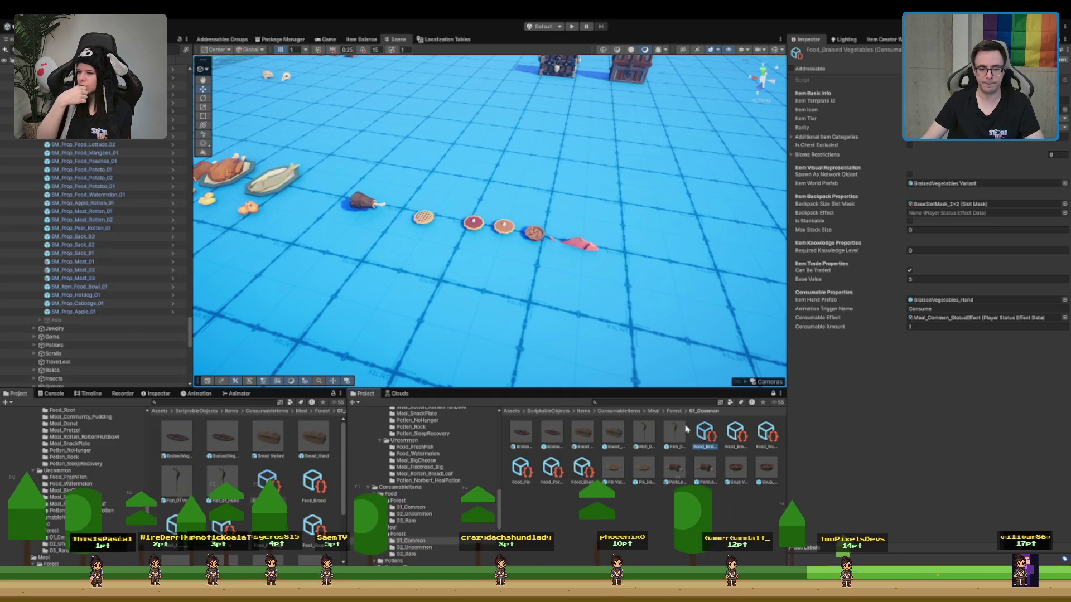
{"action": "left_click", "coordinate": [773, 427]}
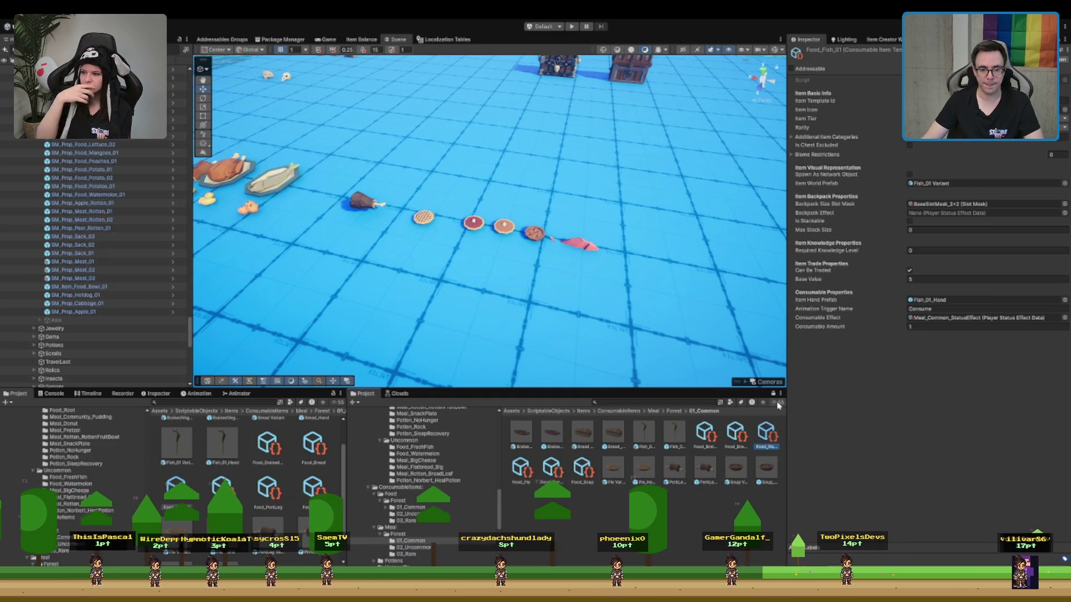
{"action": "key", "text": "Right"}
{"action": "key", "text": "Right"}
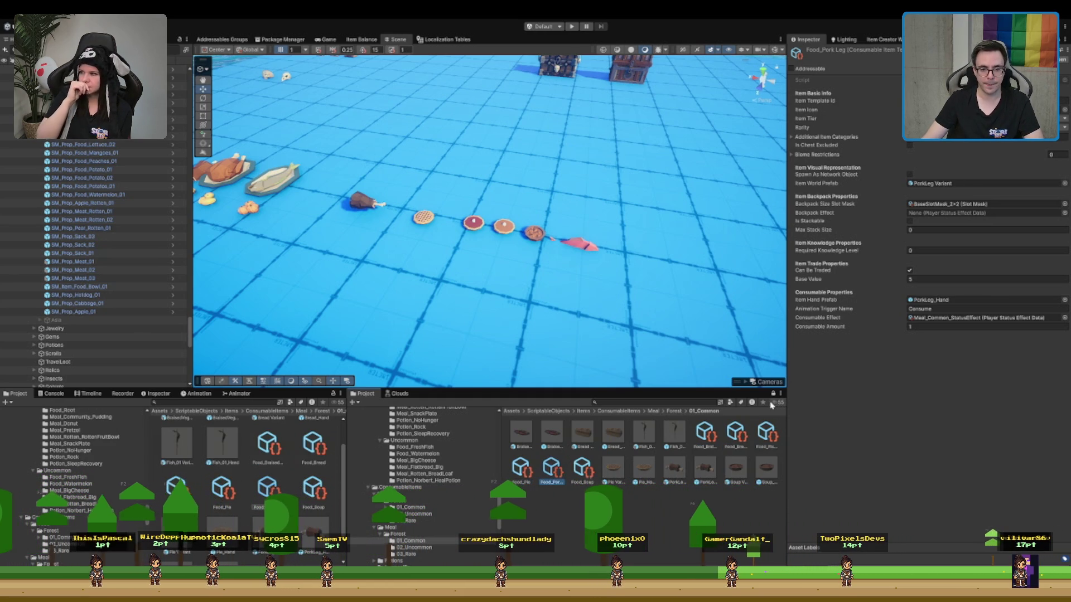
{"action": "key", "text": "Left"}
{"action": "key", "text": "Left"}
{"action": "scroll", "coordinate": [425, 517], "scroll_direction": "up", "scroll_amount": 3}
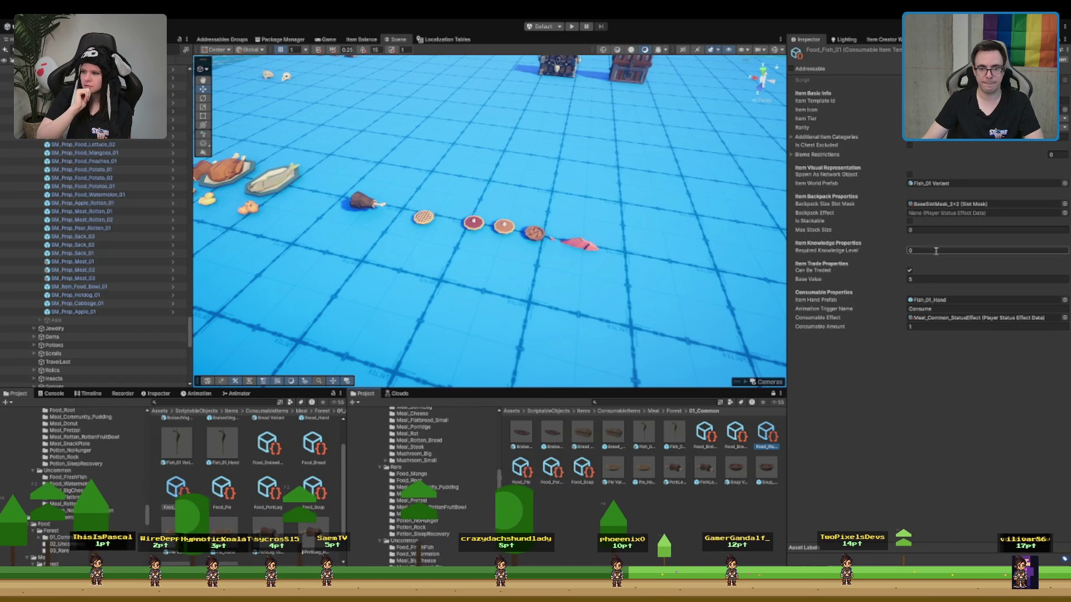
{"action": "scroll", "coordinate": [412, 466], "scroll_direction": "up", "scroll_amount": 3}
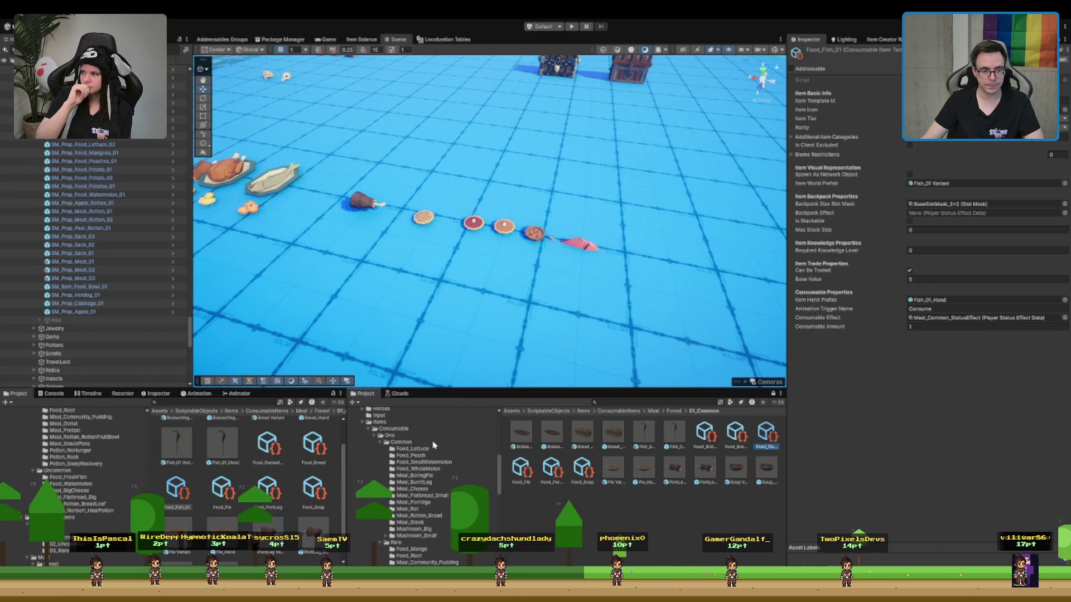
Create a folder inside Consumable/One/Common and rename it Meal_SkeweredFish
{"action": "left_click", "coordinate": [401, 441]}
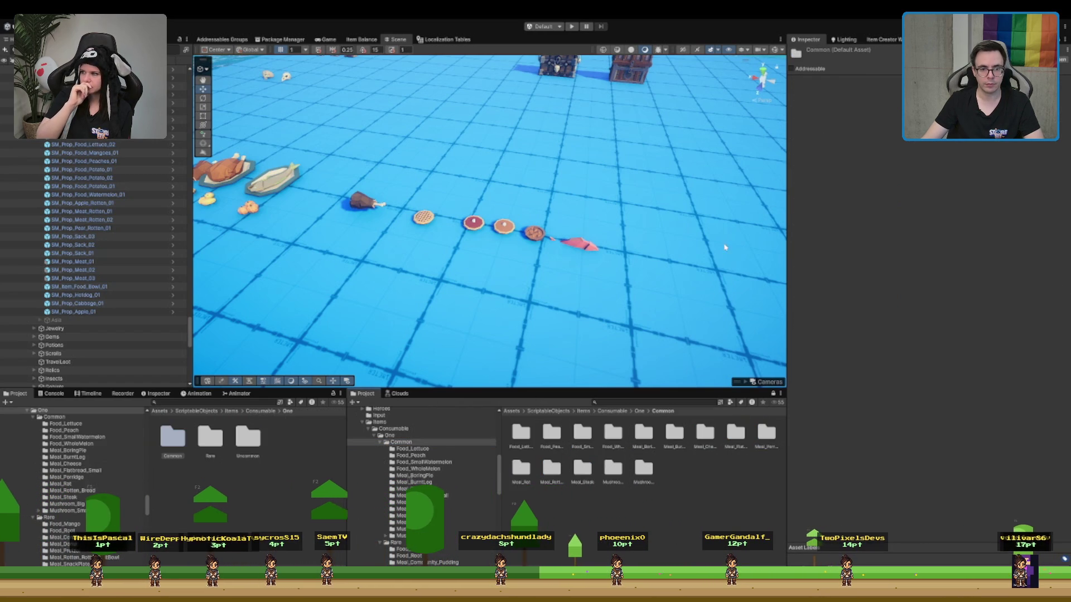
{"action": "key", "text": "ctrl+shift+n"}
{"action": "type", "text": "Meal"}
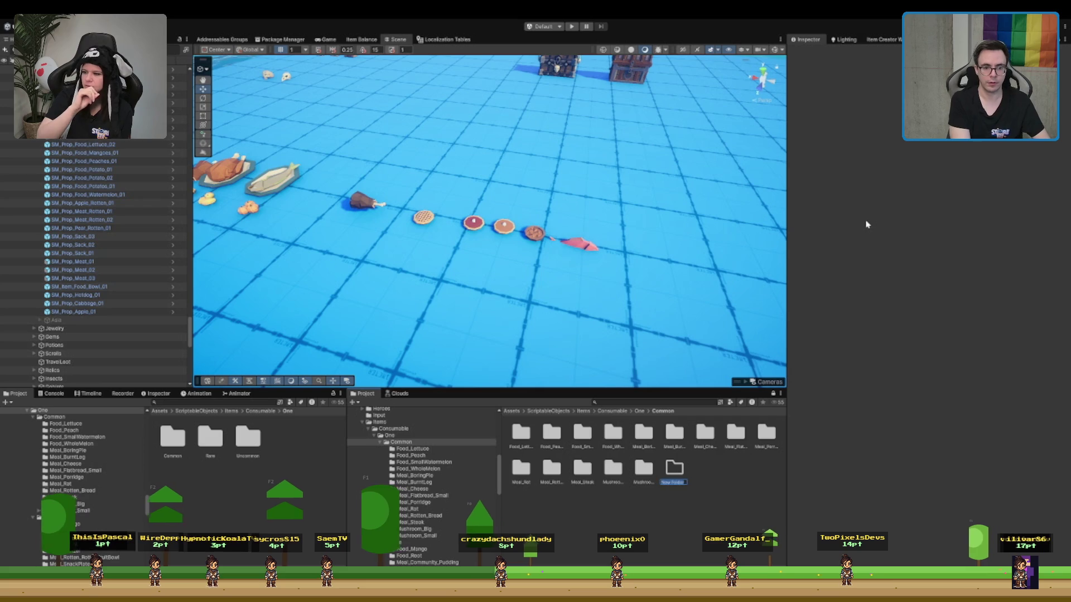
{"action": "type", "text": "_Flat"}
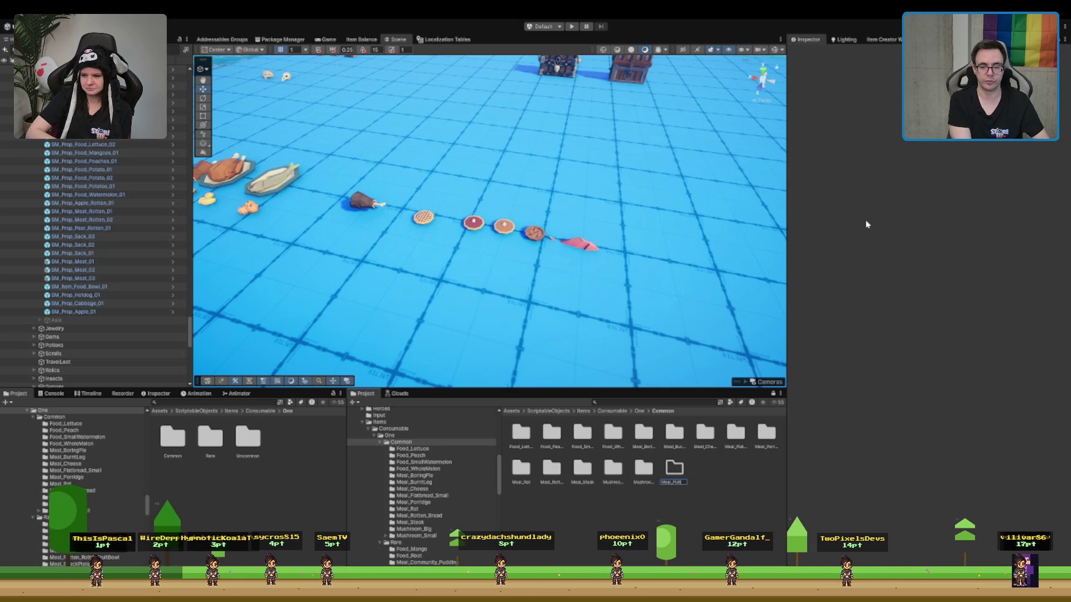
{"action": "key", "text": "BackSpace"}
{"action": "key", "text": "BackSpace"}
{"action": "key", "text": "BackSpace"}
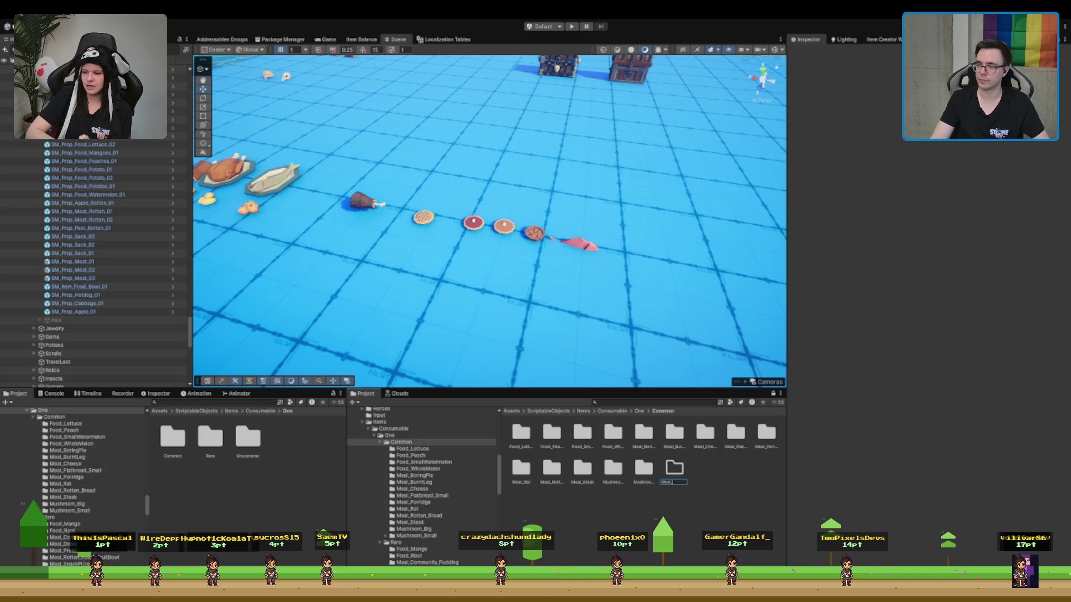
{"action": "key", "text": "Return"}
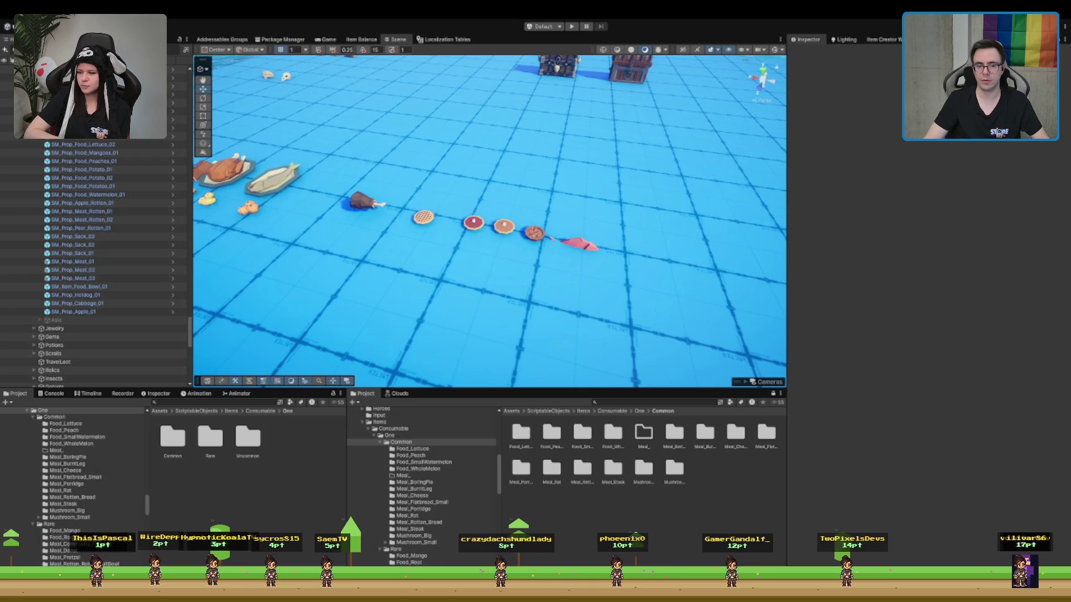
{"action": "left_click", "coordinate": [647, 448]}
{"action": "key", "text": "Escape"}
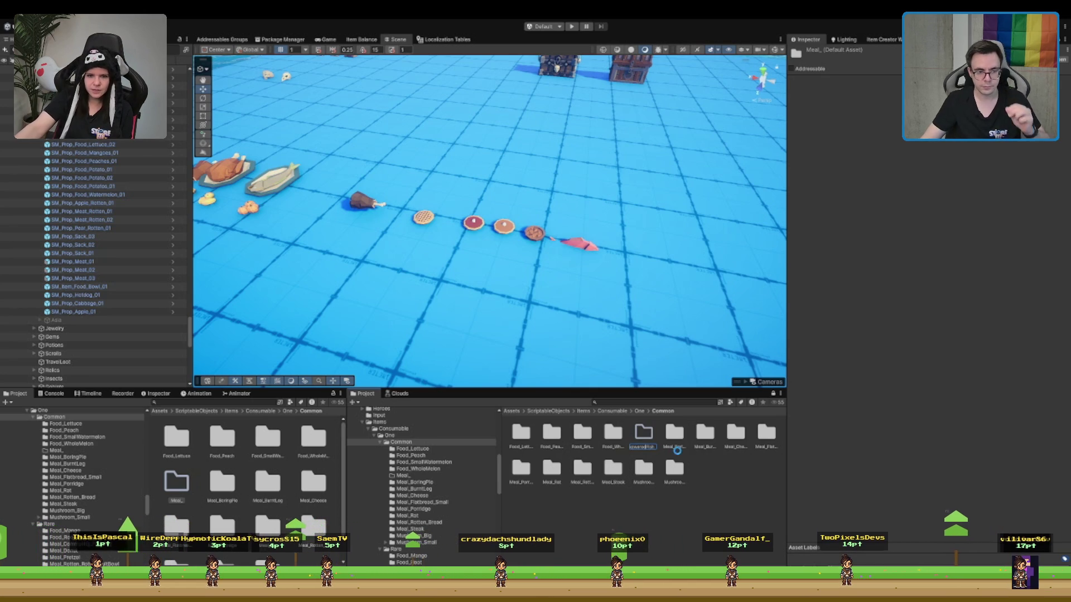
{"action": "key", "text": "Return"}
{"action": "scroll", "coordinate": [374, 457], "scroll_direction": "down", "scroll_amount": 10}
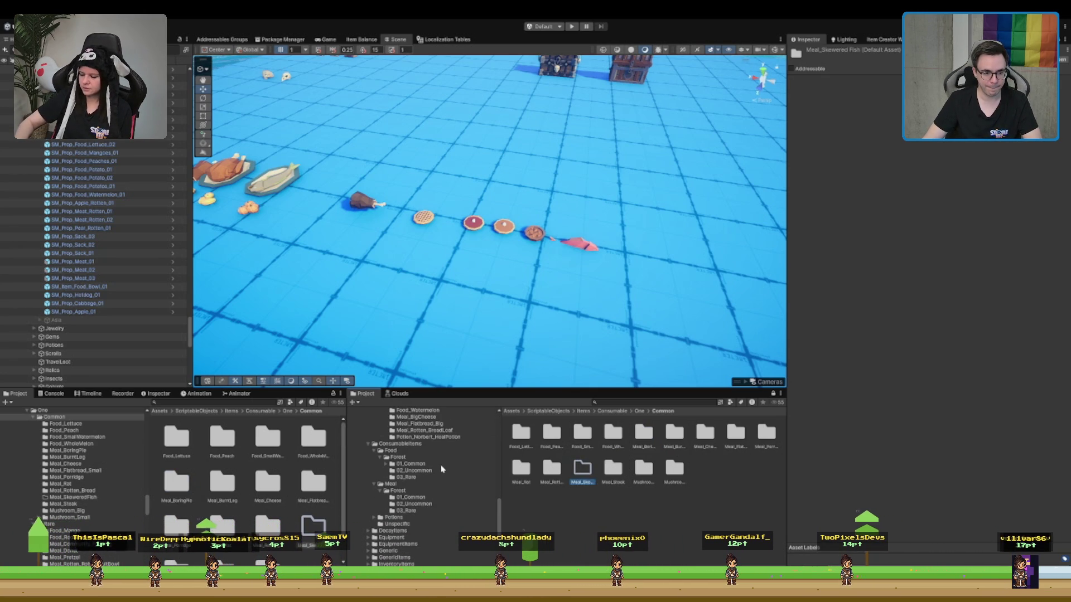
Open the Meal/Forest/01_Common folder in the Project browser
{"action": "left_click", "coordinate": [441, 466]}
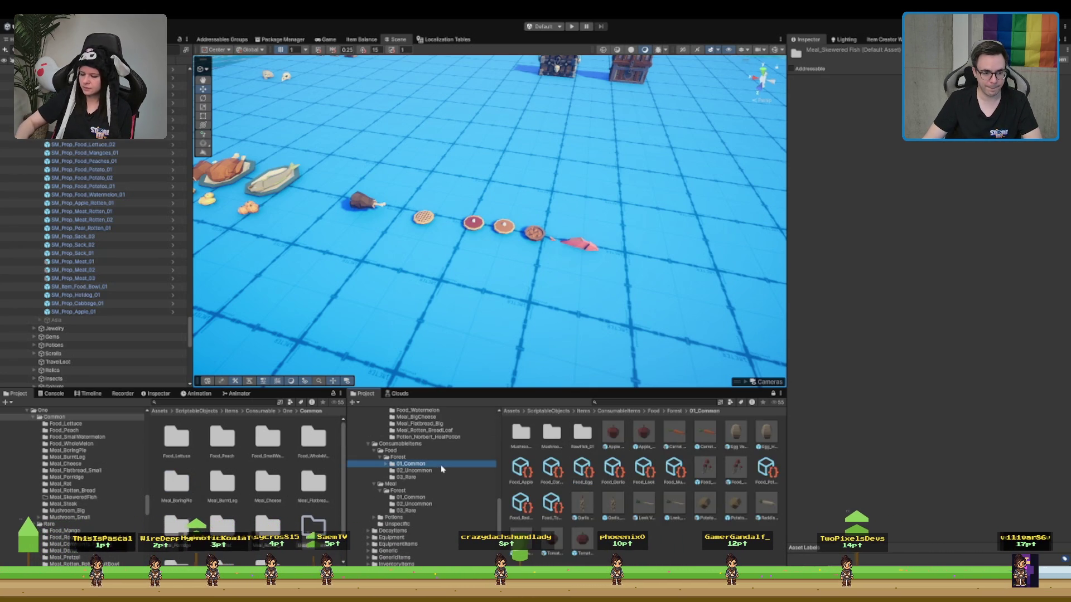
{"action": "left_click", "coordinate": [424, 498]}
{"action": "scroll", "coordinate": [446, 480], "scroll_direction": "down", "scroll_amount": 5}
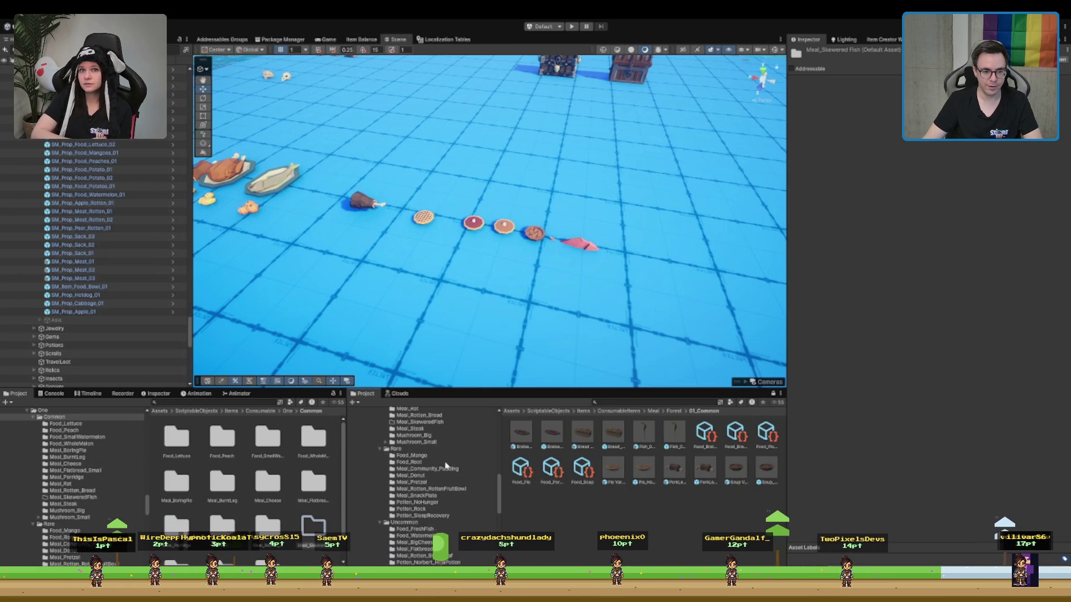
{"action": "scroll", "coordinate": [464, 467], "scroll_direction": "up", "scroll_amount": 2}
Inspect the fish assets and select Fish_01 Variant, Fish_01_Hand and Food_Fish_01 together
{"action": "left_click", "coordinate": [642, 435]}
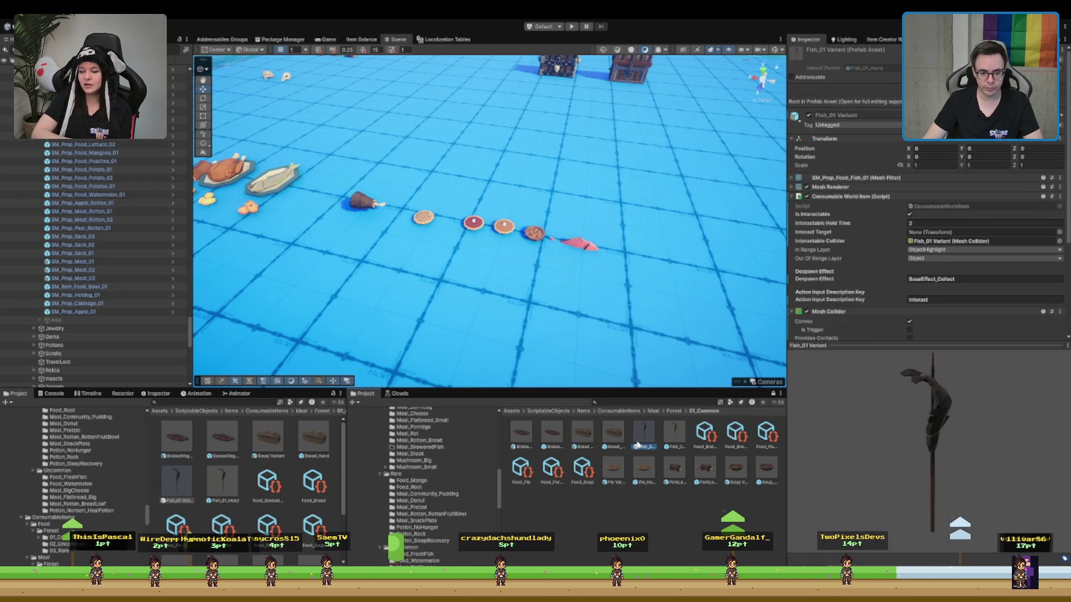
{"action": "left_click", "coordinate": [675, 439]}
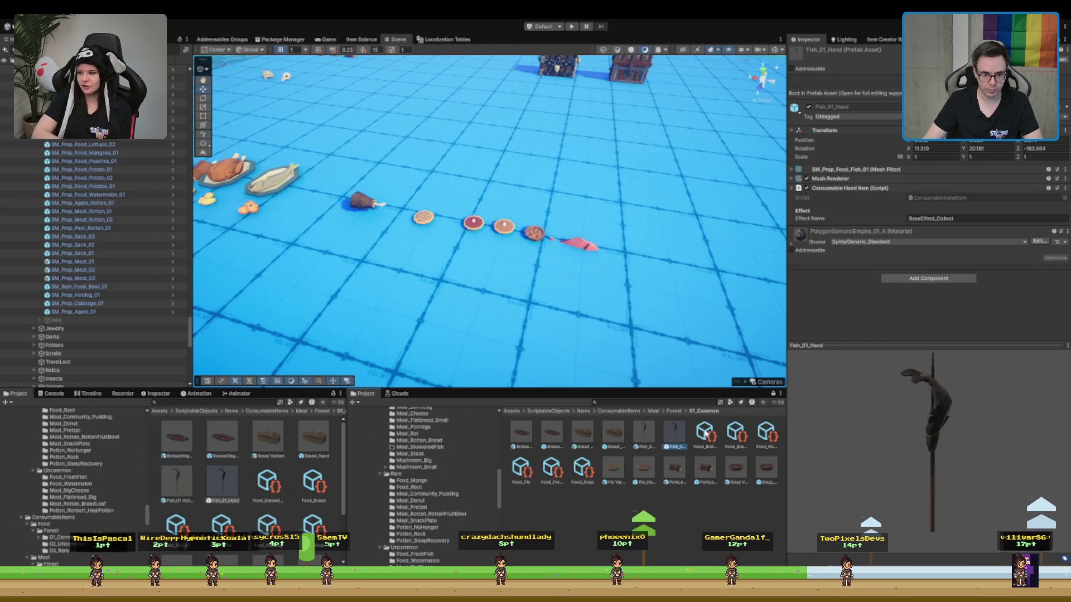
{"action": "left_click", "coordinate": [768, 435]}
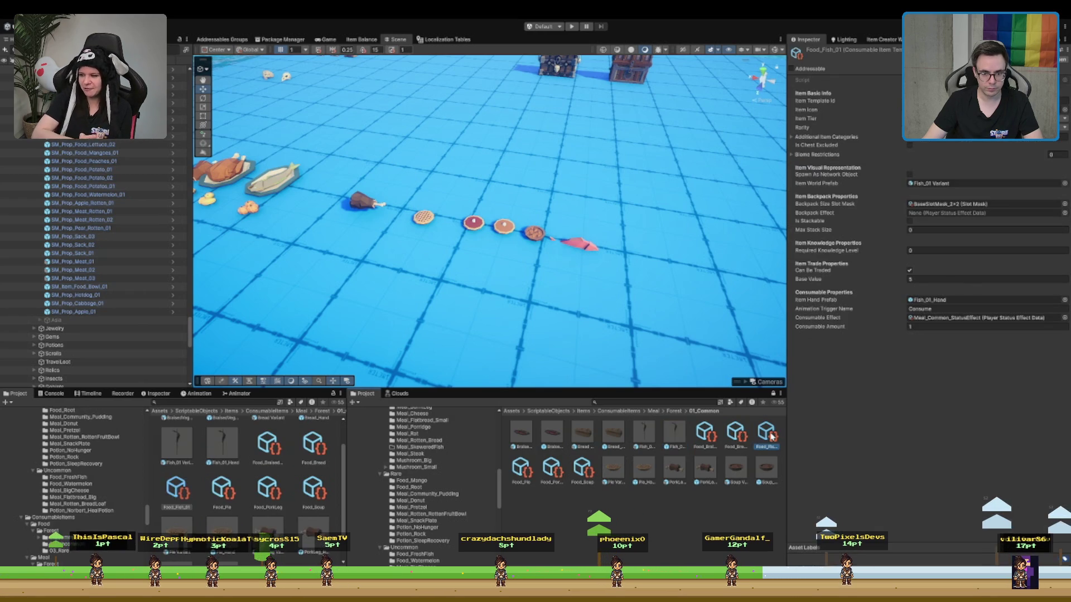
{"action": "left_click", "coordinate": [675, 439], "text": "ctrl"}
{"action": "left_click", "coordinate": [645, 439], "text": "ctrl"}
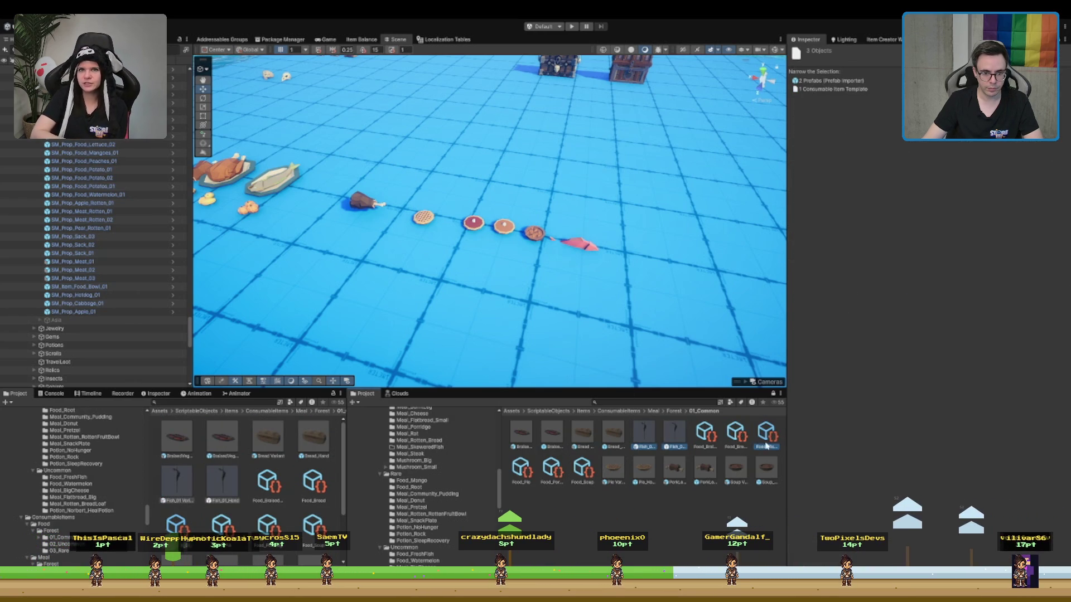
Move the three fish assets into the Meal_SkeweredFish folder, then show the Potion_Rock folder's contents
{"action": "left_click_drag", "start_coordinate": [343, 488], "coordinate": [428, 453]}
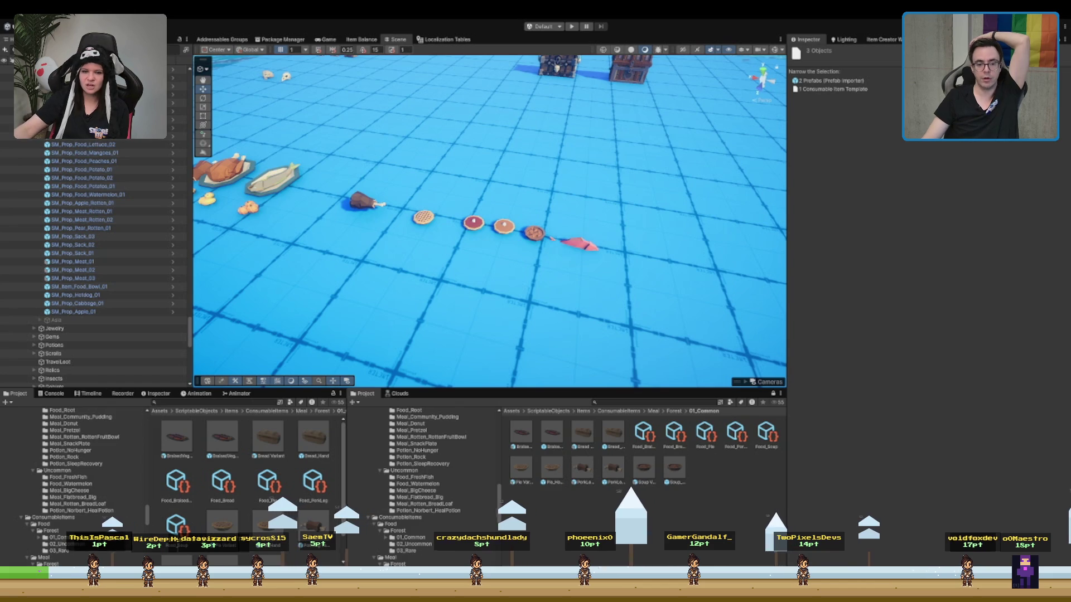
{"action": "scroll", "coordinate": [424, 485], "scroll_direction": "up", "scroll_amount": 10}
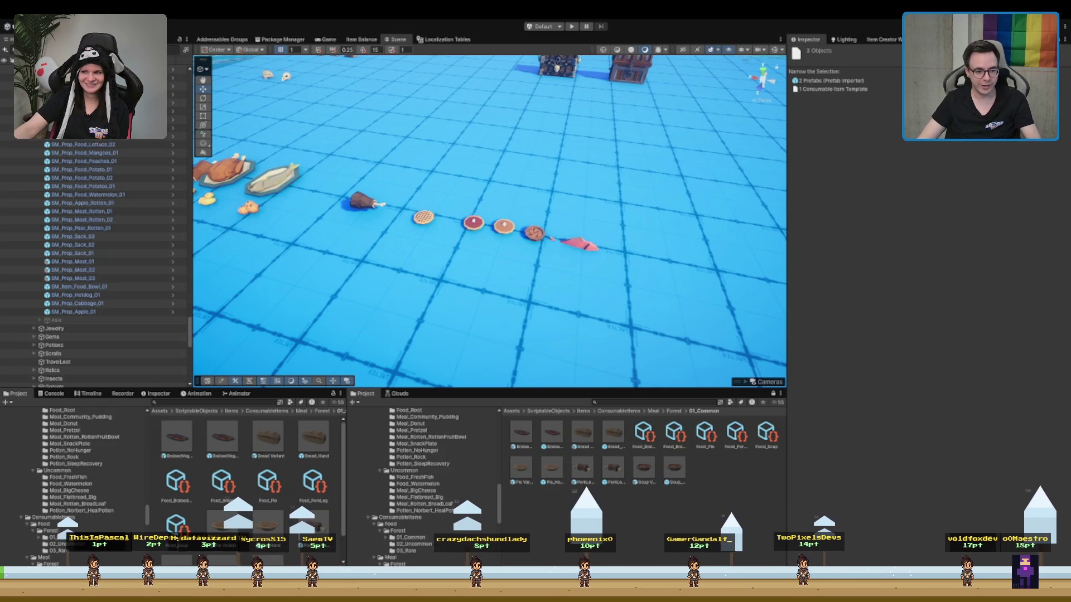
{"action": "scroll", "coordinate": [424, 485], "scroll_direction": "down", "scroll_amount": 4}
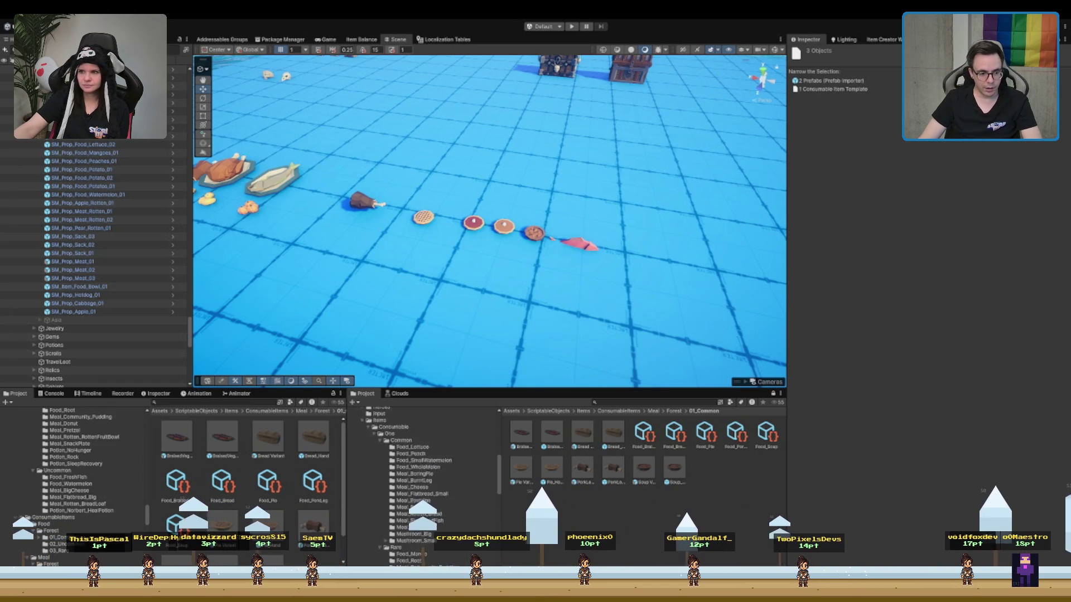
{"action": "scroll", "coordinate": [424, 485], "scroll_direction": "down", "scroll_amount": 3}
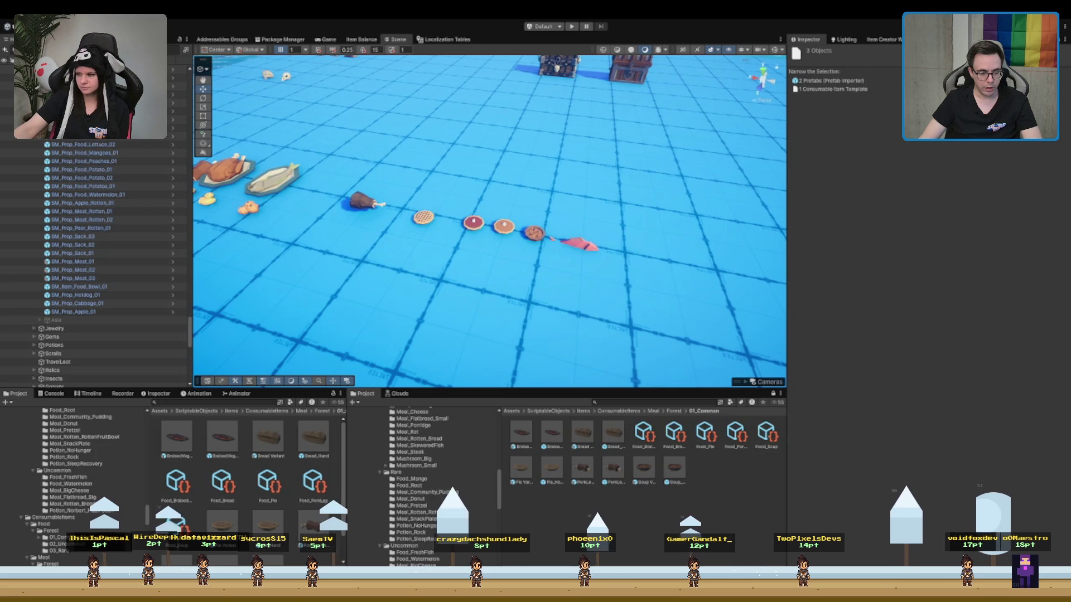
{"action": "left_click", "coordinate": [416, 532]}
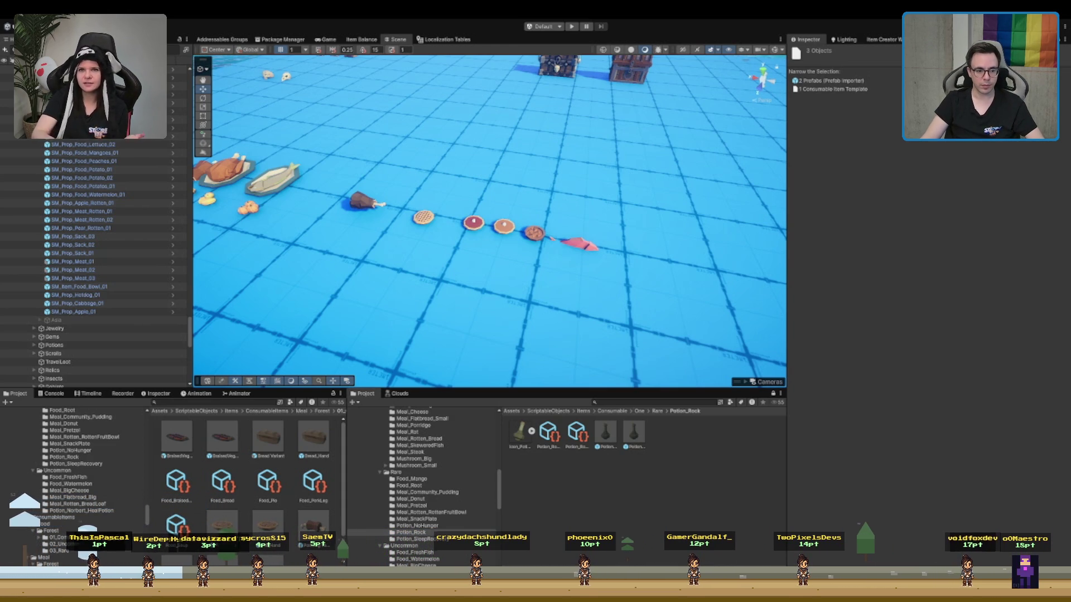
Open the Meal_SkeweredFish folder and inspect the Food_Fish_01 consumable item
{"action": "scroll", "coordinate": [424, 486], "scroll_direction": "up", "scroll_amount": 4}
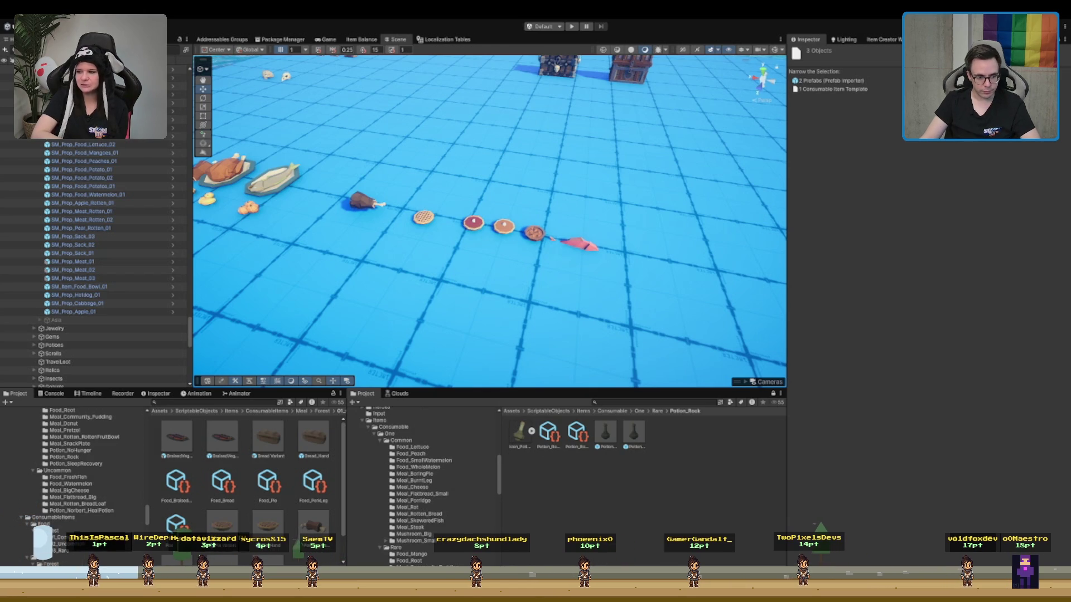
{"action": "left_click", "coordinate": [413, 540]}
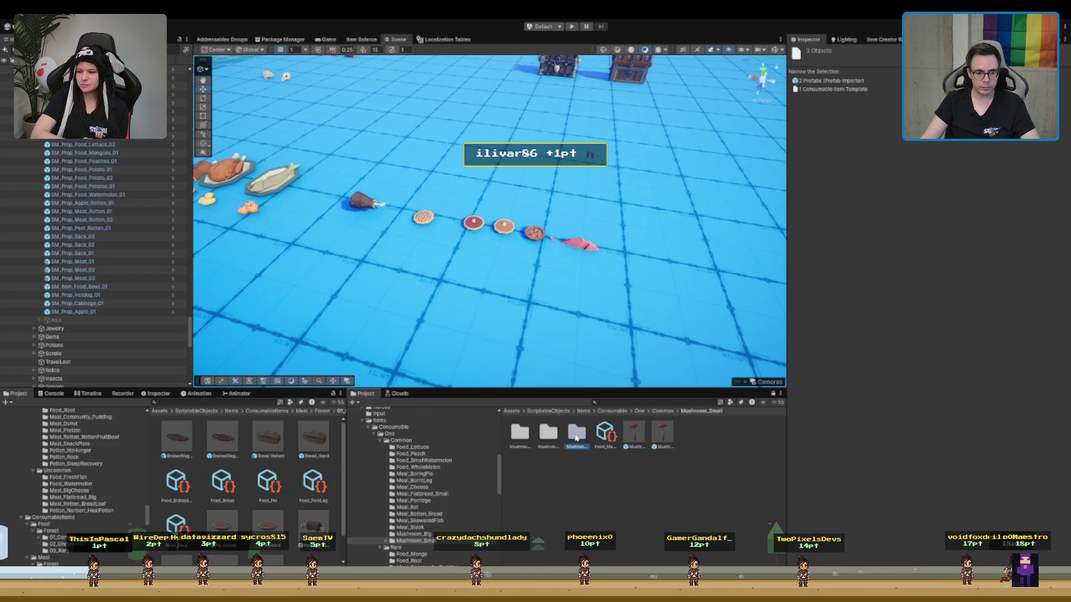
{"action": "left_click", "coordinate": [577, 433]}
{"action": "left_click", "coordinate": [423, 520]}
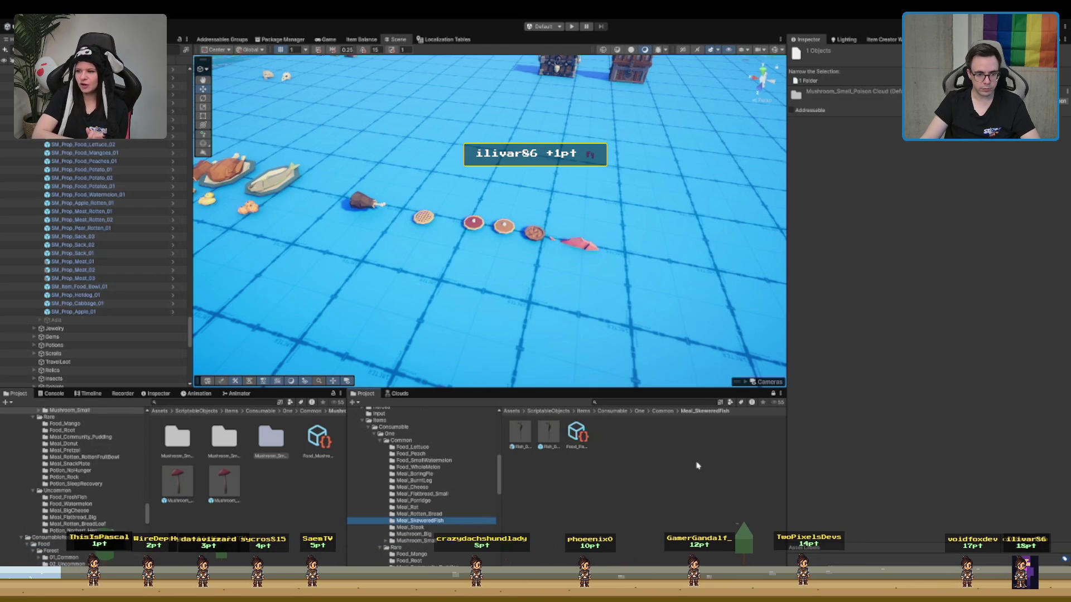
{"action": "left_click", "coordinate": [577, 438]}
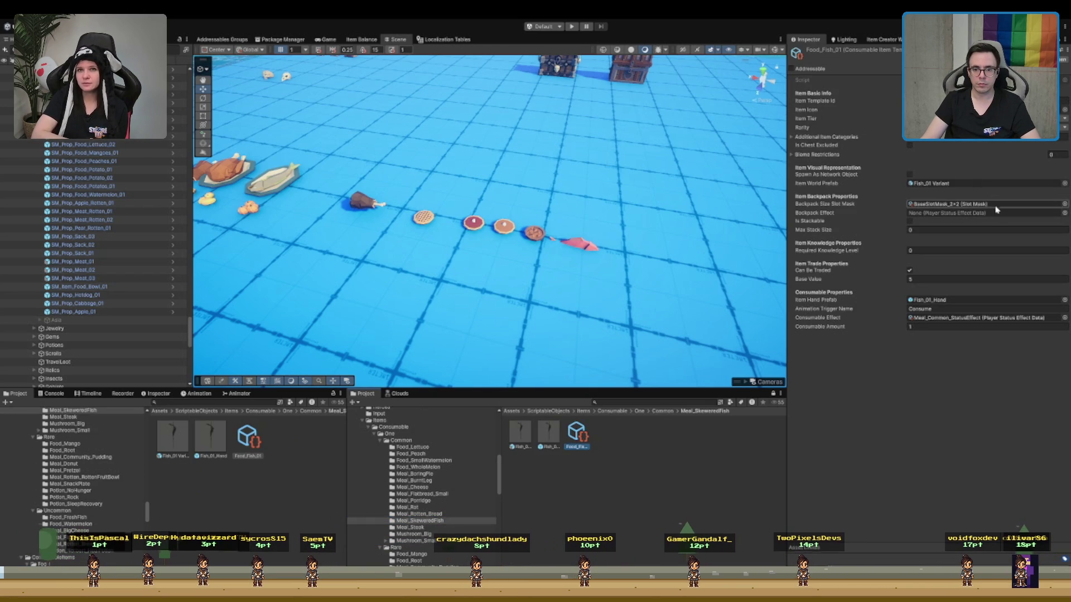
Locate Food_Fish_01's Consumable Effect, review the Meal status effects, then select Fish_01 Variant
{"action": "left_click", "coordinate": [983, 317]}
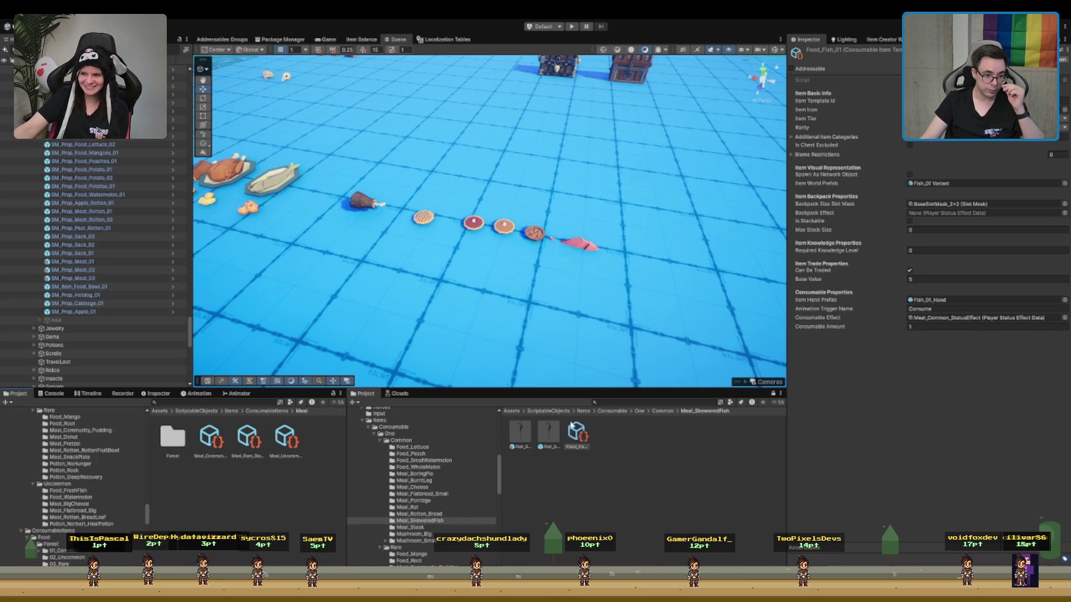
{"action": "left_click", "coordinate": [210, 441]}
{"action": "left_click", "coordinate": [286, 438], "text": "shift"}
{"action": "scroll", "coordinate": [125, 458], "scroll_direction": "up", "scroll_amount": 5}
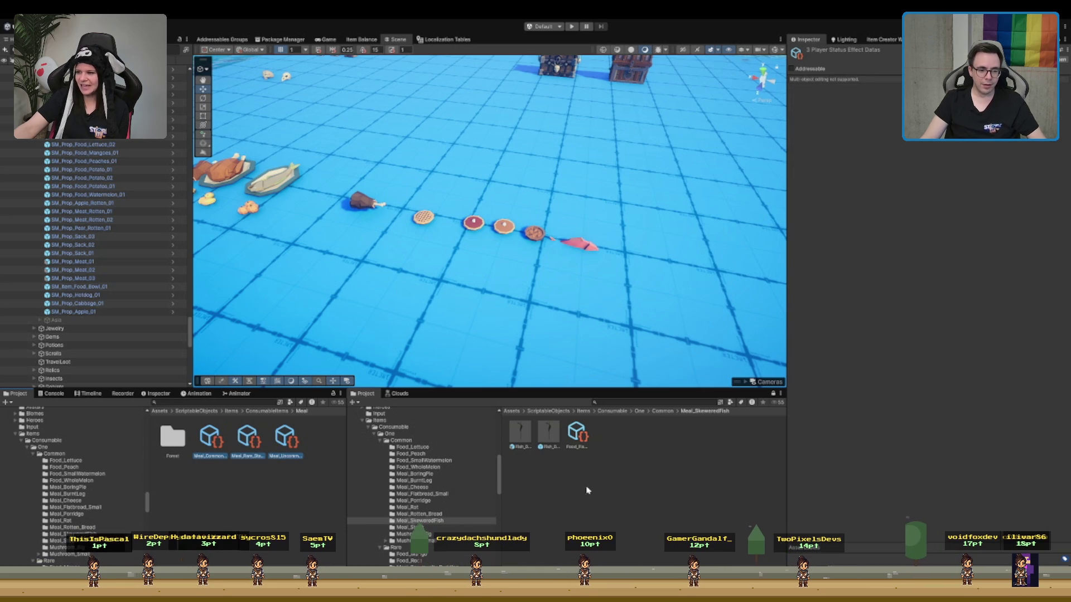
{"action": "left_click", "coordinate": [577, 438]}
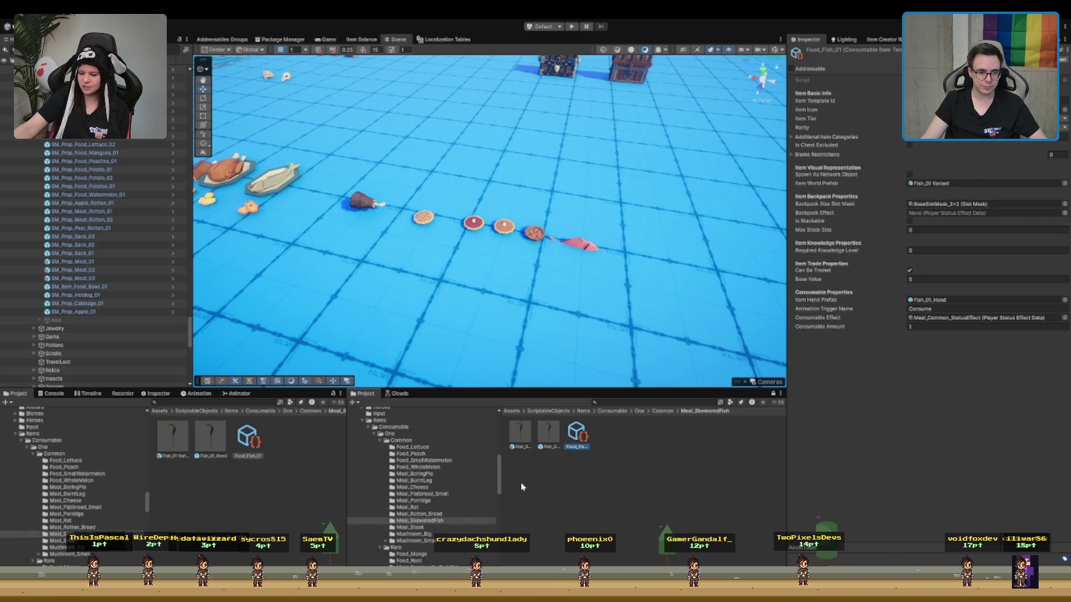
{"action": "left_click", "coordinate": [551, 435]}
{"action": "key", "text": "Left"}
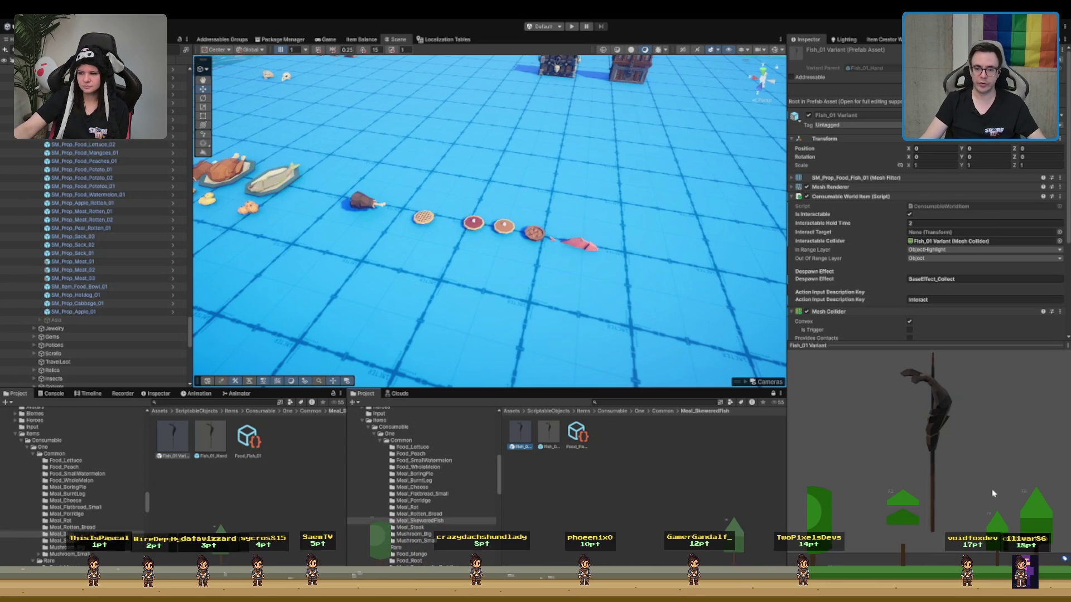
Inspect the Fish_01 Variant preview and its mesh collider, then review the Food_Fish_01 item data
{"action": "mouse_move", "coordinate": [981, 411]}
{"action": "left_mouse_down"}
{"action": "mouse_move", "coordinate": [934, 363]}
{"action": "mouse_move", "coordinate": [909, 412]}
{"action": "left_mouse_up"}
{"action": "scroll", "coordinate": [932, 235], "scroll_direction": "down", "scroll_amount": 2}
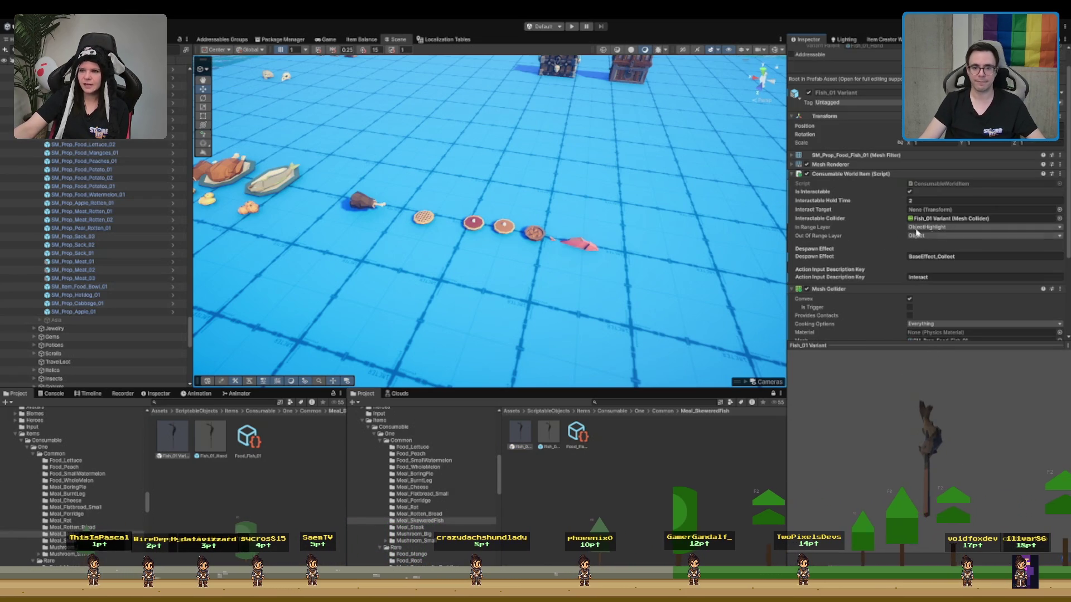
{"action": "scroll", "coordinate": [854, 290], "scroll_direction": "up", "scroll_amount": 2}
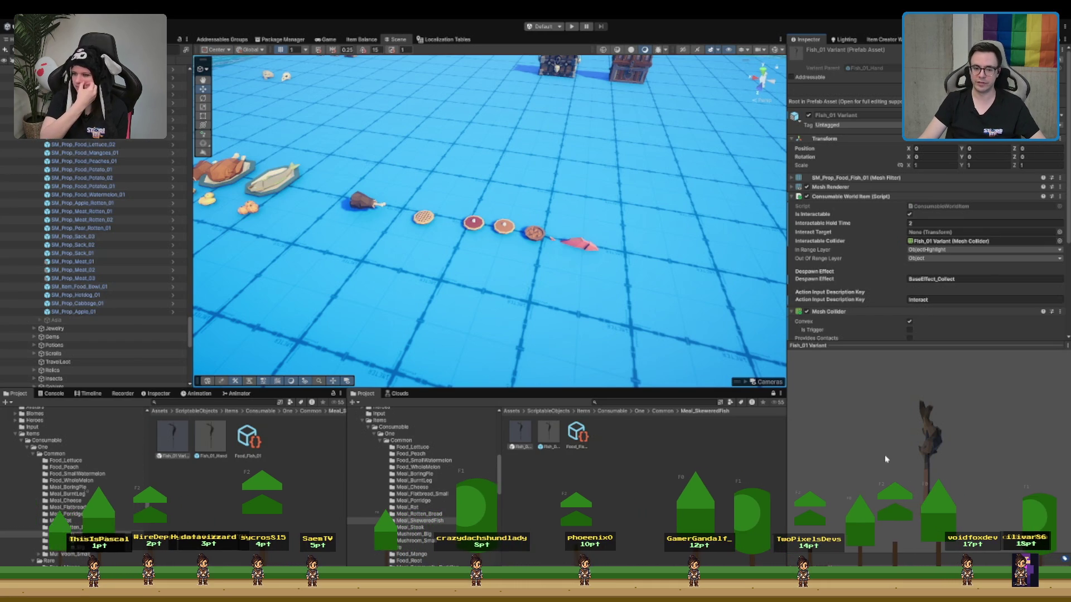
{"action": "mouse_move", "coordinate": [906, 449]}
{"action": "left_mouse_down"}
{"action": "mouse_move", "coordinate": [949, 438]}
{"action": "mouse_move", "coordinate": [919, 445]}
{"action": "mouse_move", "coordinate": [950, 527]}
{"action": "mouse_move", "coordinate": [872, 516]}
{"action": "left_mouse_up"}
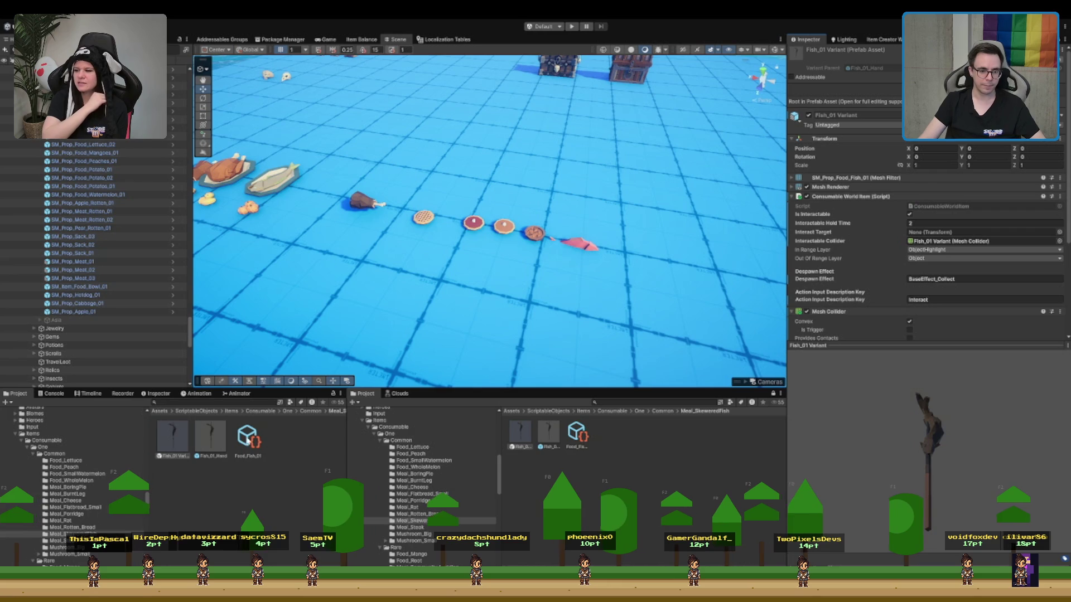
{"action": "left_click", "coordinate": [909, 244]}
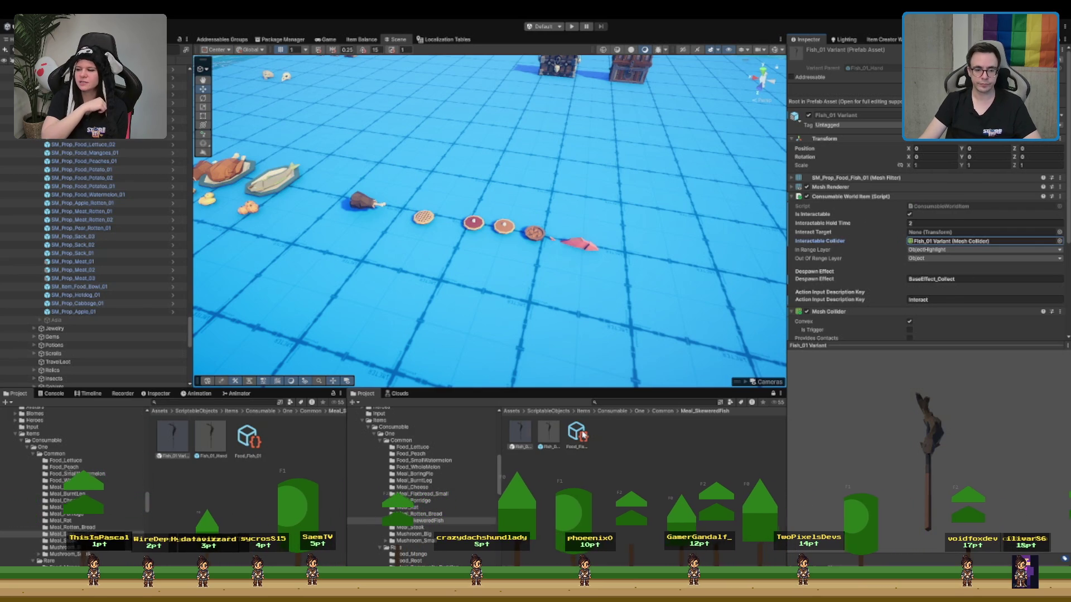
{"action": "left_click", "coordinate": [582, 434]}
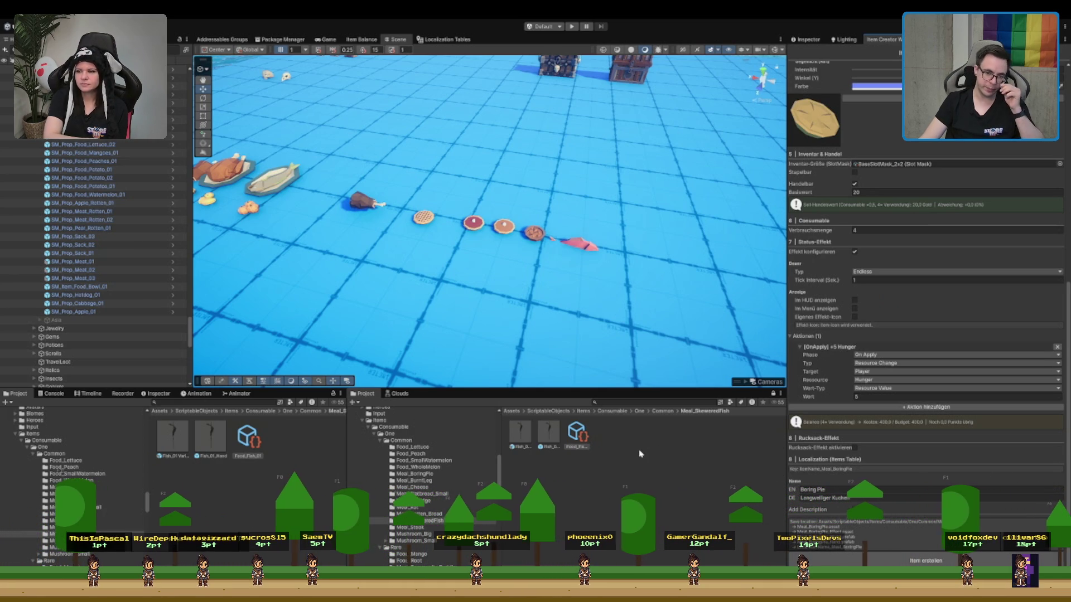
Assign Fish_01 Variant as the world source prefab and Fish_01_Hand as a separate hand source prefab
{"action": "scroll", "coordinate": [899, 242], "scroll_direction": "up", "scroll_amount": 15}
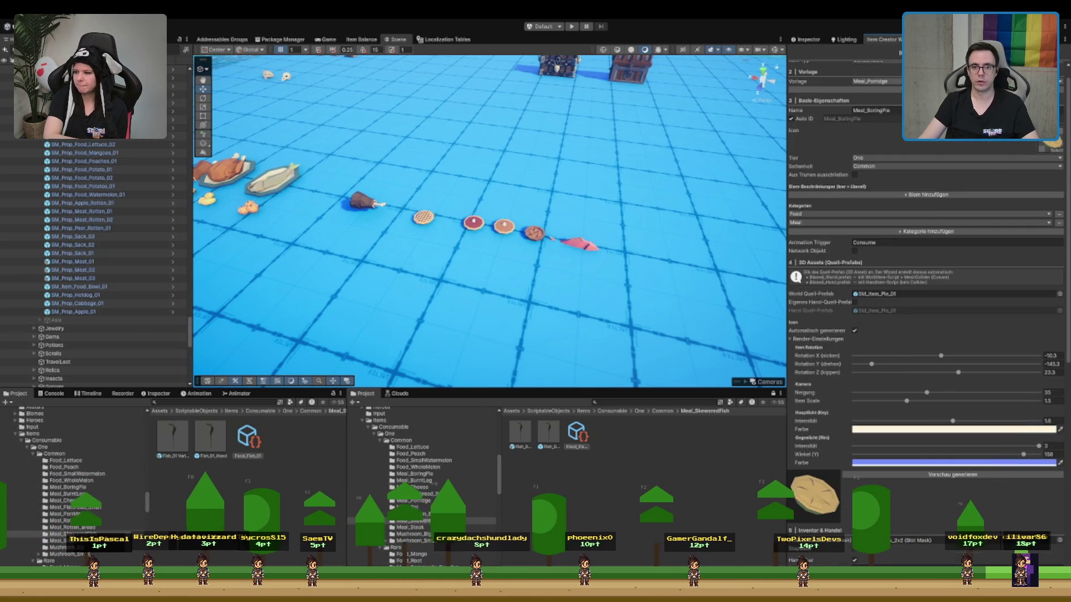
{"action": "scroll", "coordinate": [899, 242], "scroll_direction": "up", "scroll_amount": 1}
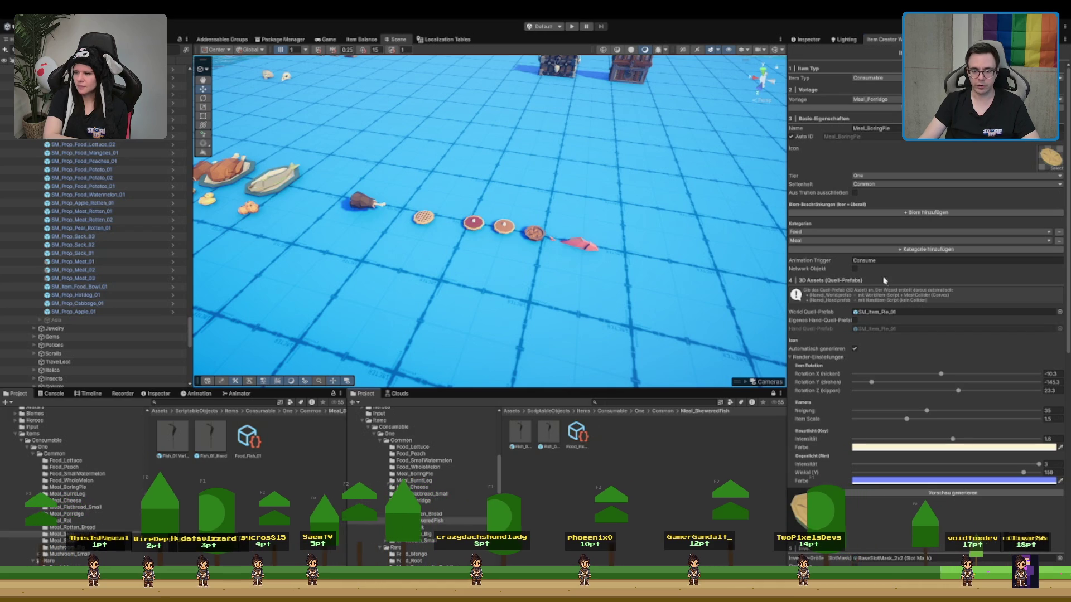
{"action": "left_click", "coordinate": [552, 438]}
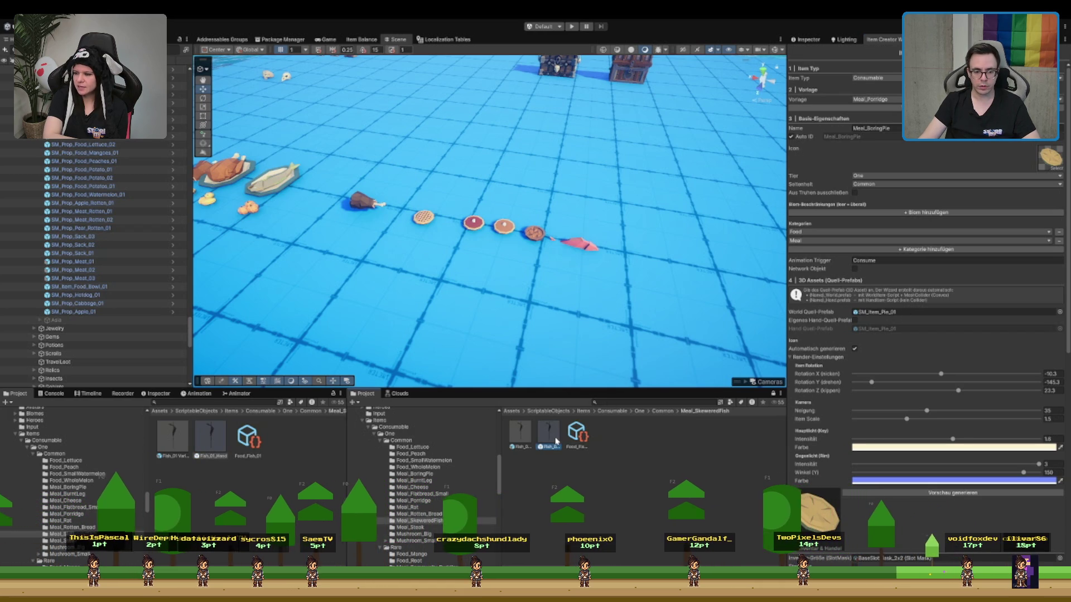
{"action": "key", "text": "Left"}
{"action": "left_click_drag", "start_coordinate": [526, 444], "coordinate": [891, 319]}
{"action": "left_click", "coordinate": [856, 338]}
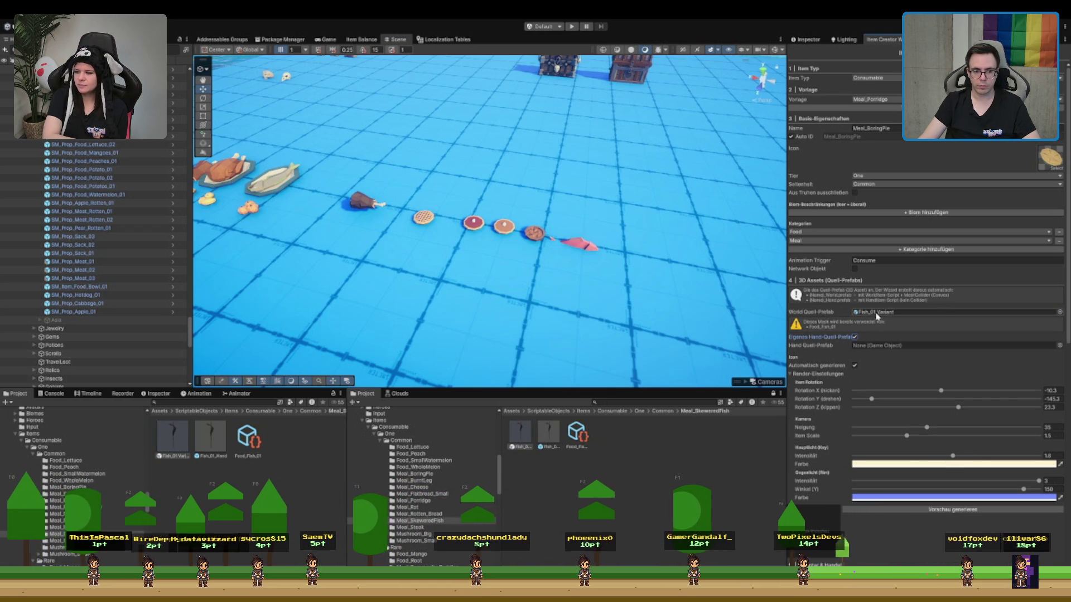
{"action": "left_click_drag", "start_coordinate": [556, 440], "coordinate": [929, 349]}
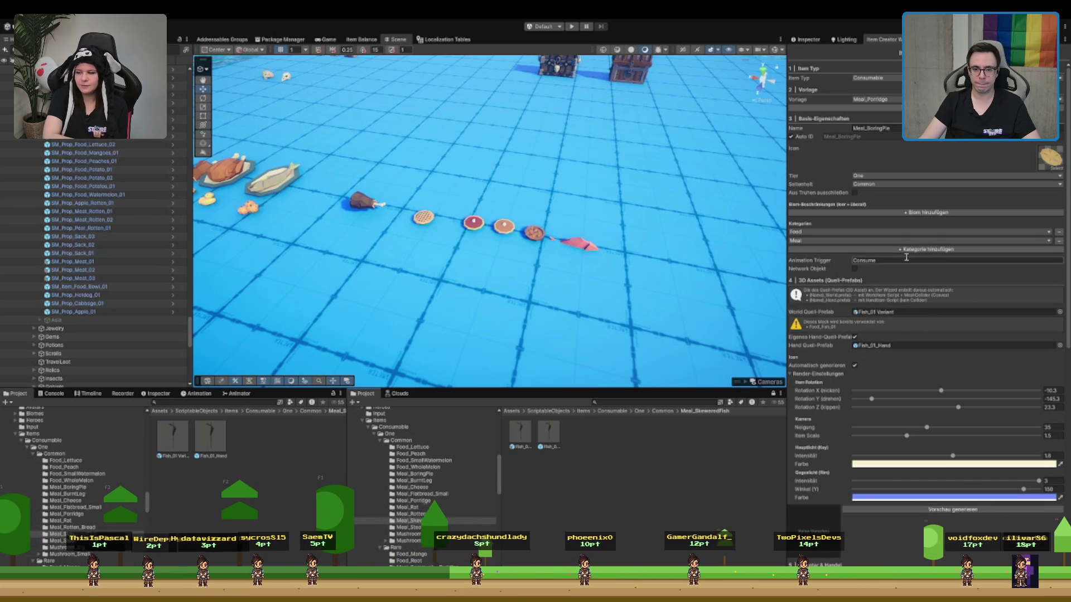
Enter Meal_SkeweredFish as the item name in Basis-Eigenschaften
{"action": "left_click", "coordinate": [875, 128]}
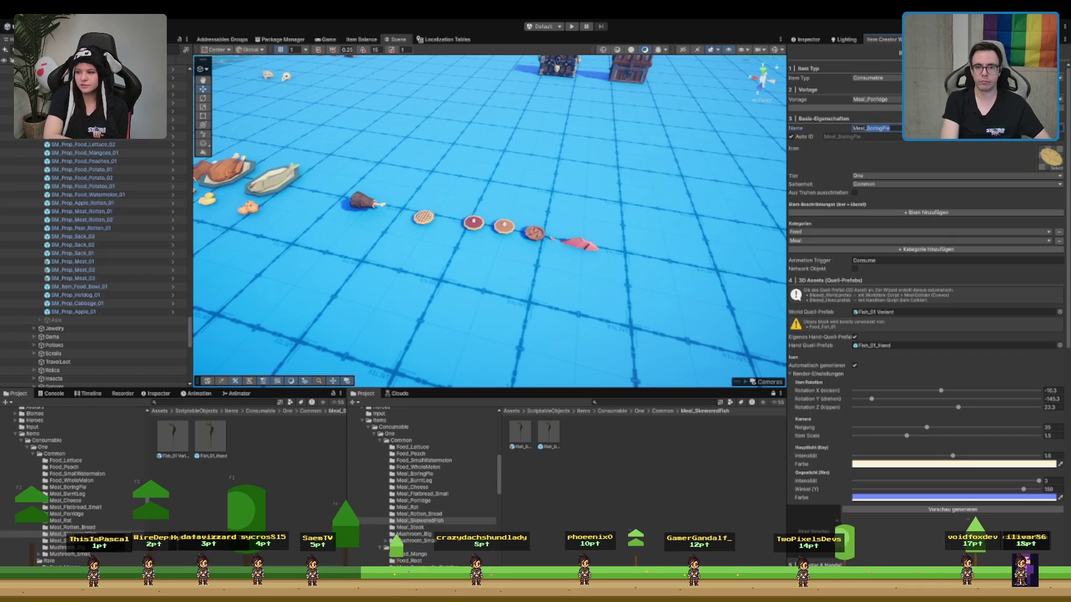
{"action": "type", "text": "Meal_Ske"}
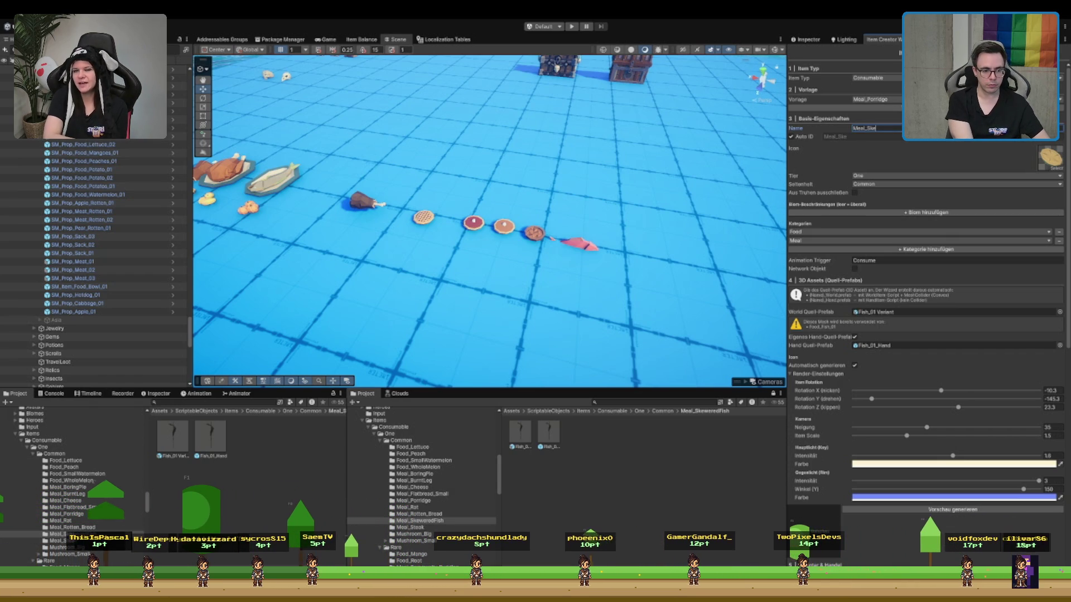
{"action": "type", "text": "weredFish"}
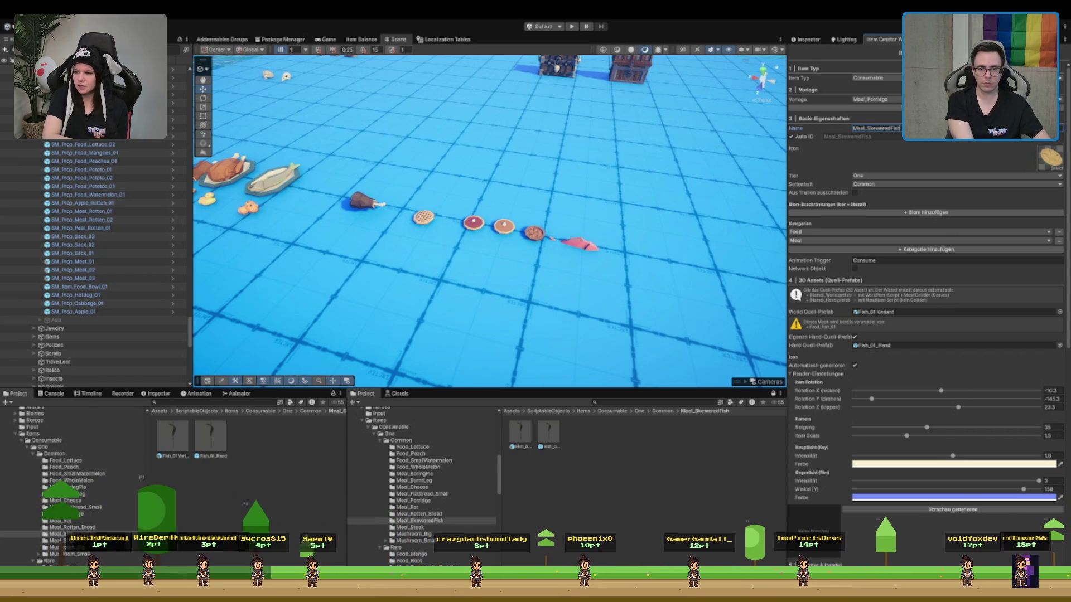
{"action": "scroll", "coordinate": [937, 255], "scroll_direction": "down", "scroll_amount": 5}
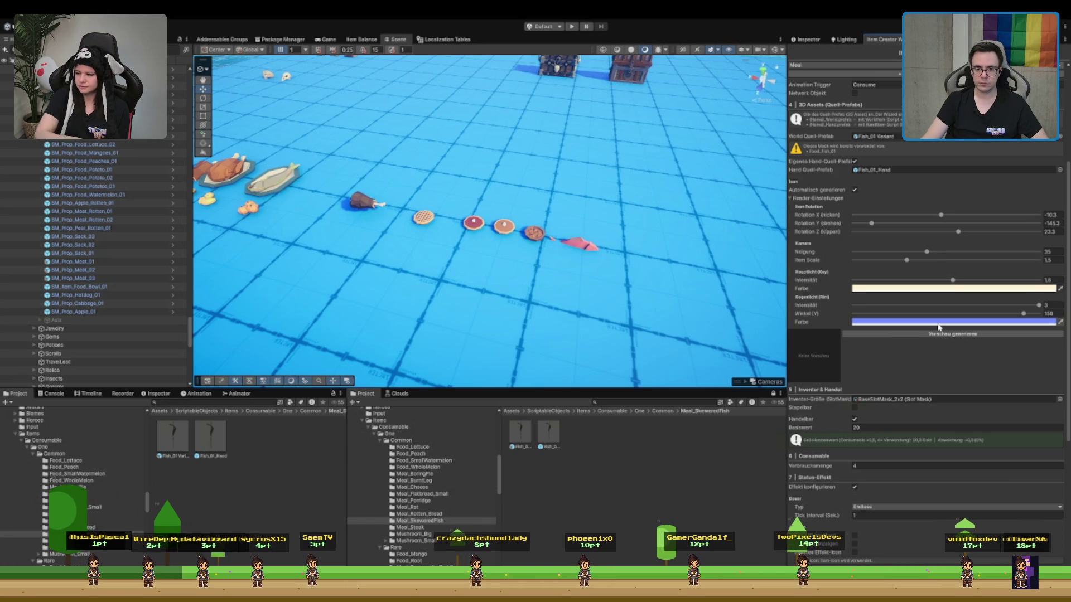
Generate the icon preview and choose the item's inventory SlotMask
{"action": "left_click", "coordinate": [912, 337]}
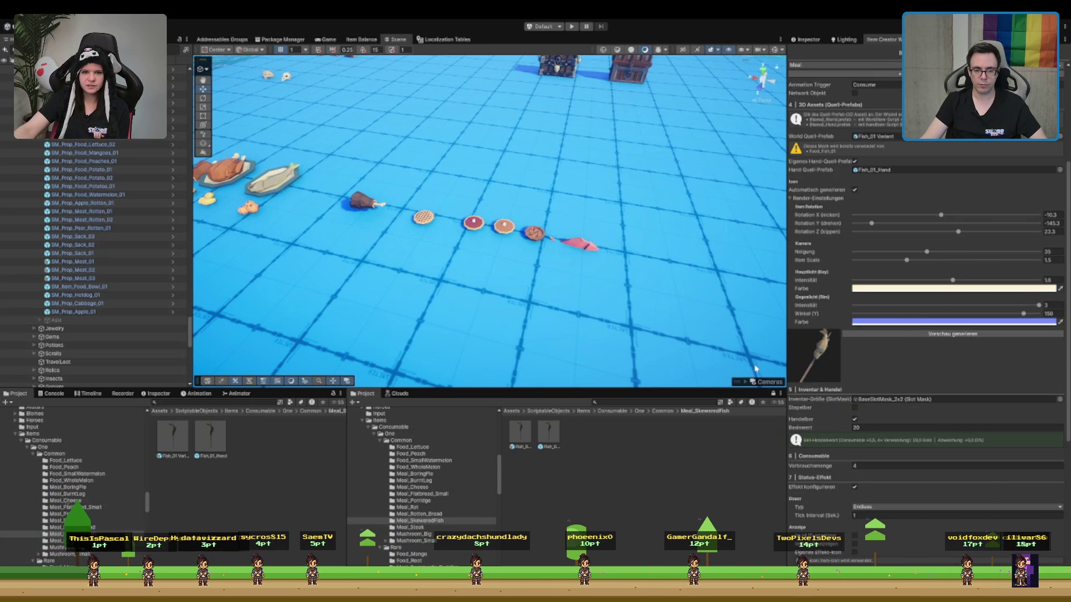
{"action": "left_click", "coordinate": [892, 372]}
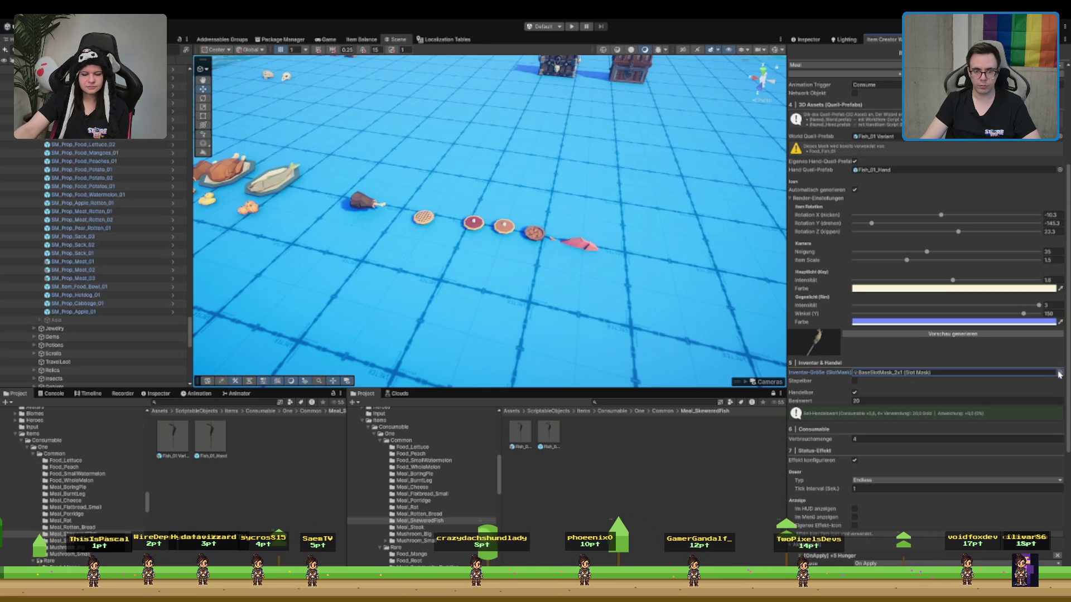
{"action": "left_click", "coordinate": [1059, 401]}
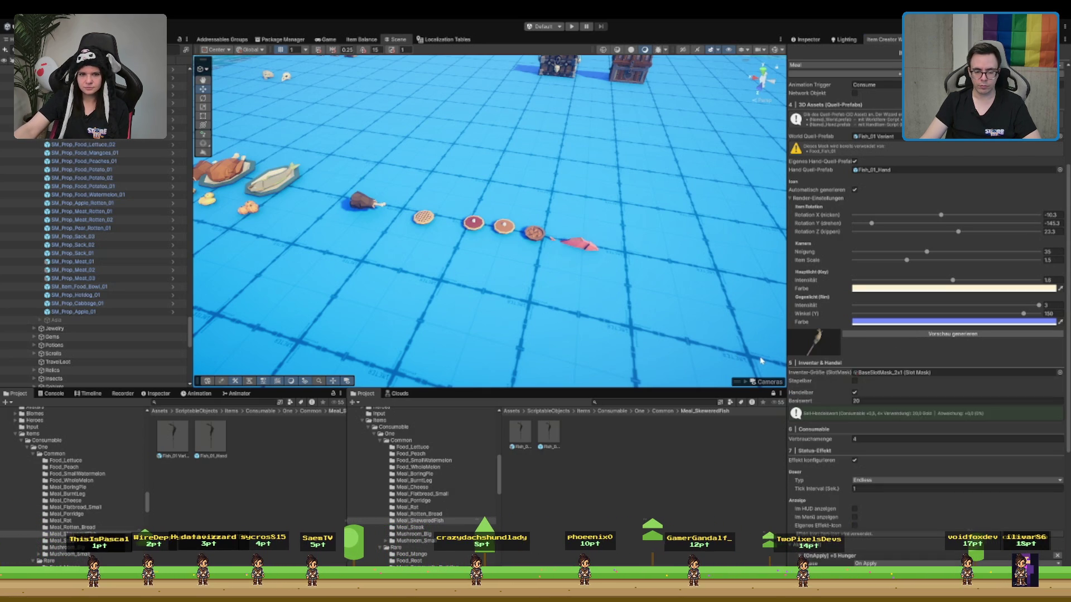
Set the icon rotation to 1.1 / 2.2 / 17.9 and the Item Scale to 1.2
{"action": "left_click", "coordinate": [946, 215]}
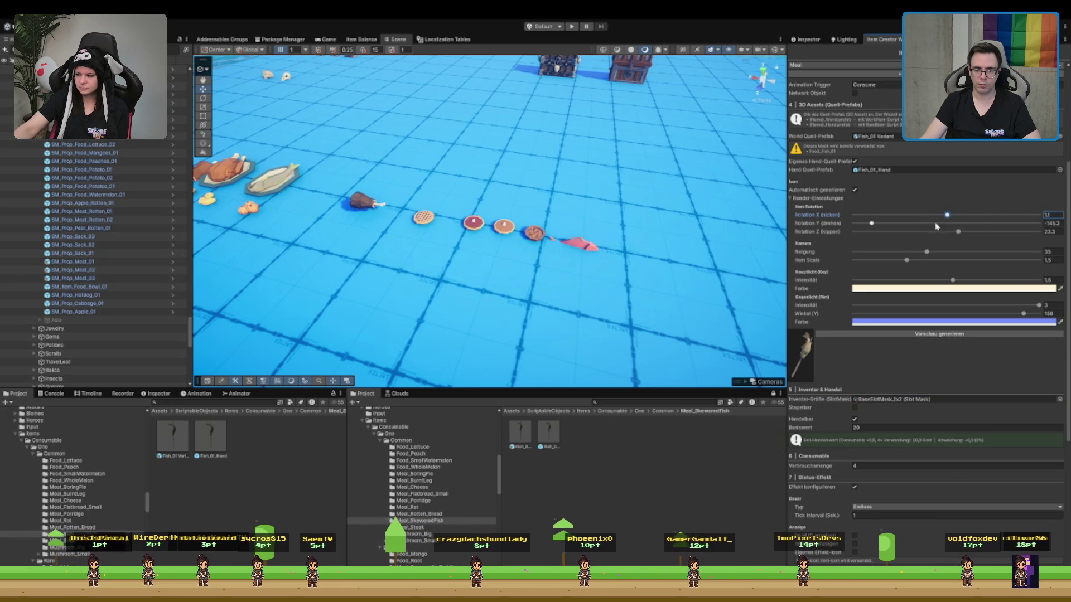
{"action": "left_click", "coordinate": [862, 223]}
{"action": "mouse_move", "coordinate": [862, 223]}
{"action": "left_mouse_down"}
{"action": "mouse_move", "coordinate": [752, 239]}
{"action": "mouse_move", "coordinate": [955, 231]}
{"action": "left_mouse_up"}
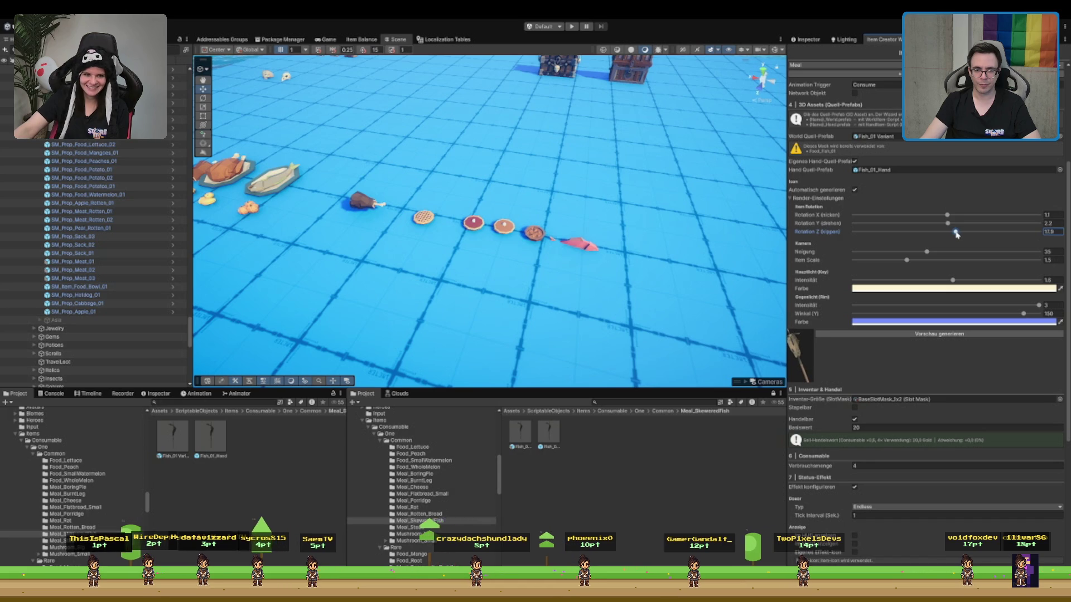
{"action": "left_click", "coordinate": [1048, 260]}
{"action": "type", "text": "1.2"}
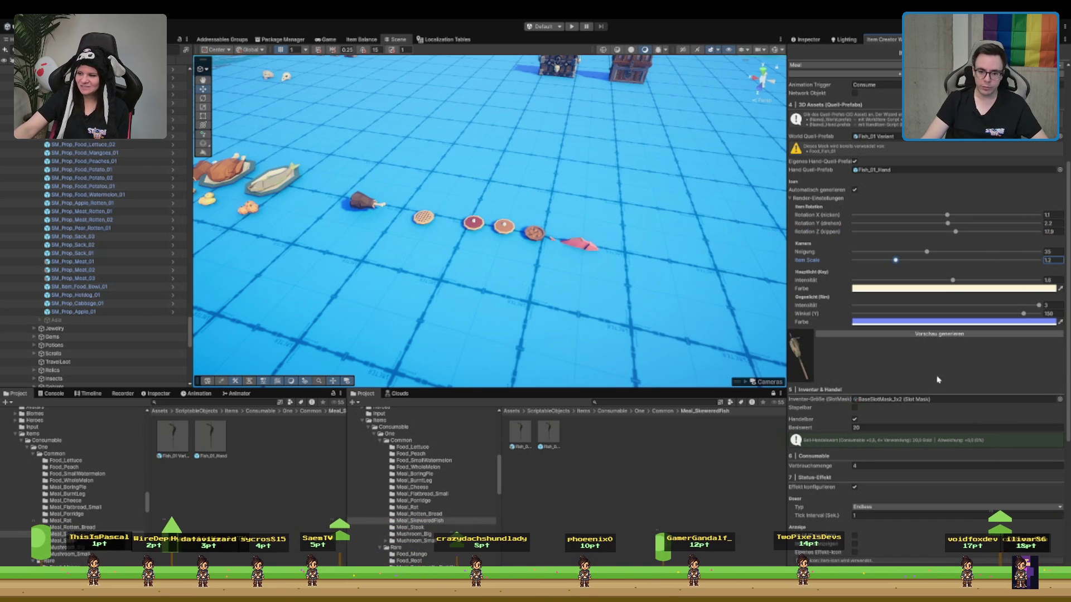
{"action": "scroll", "coordinate": [937, 378], "scroll_direction": "down", "scroll_amount": 3}
{"action": "scroll", "coordinate": [948, 346], "scroll_direction": "up", "scroll_amount": 10}
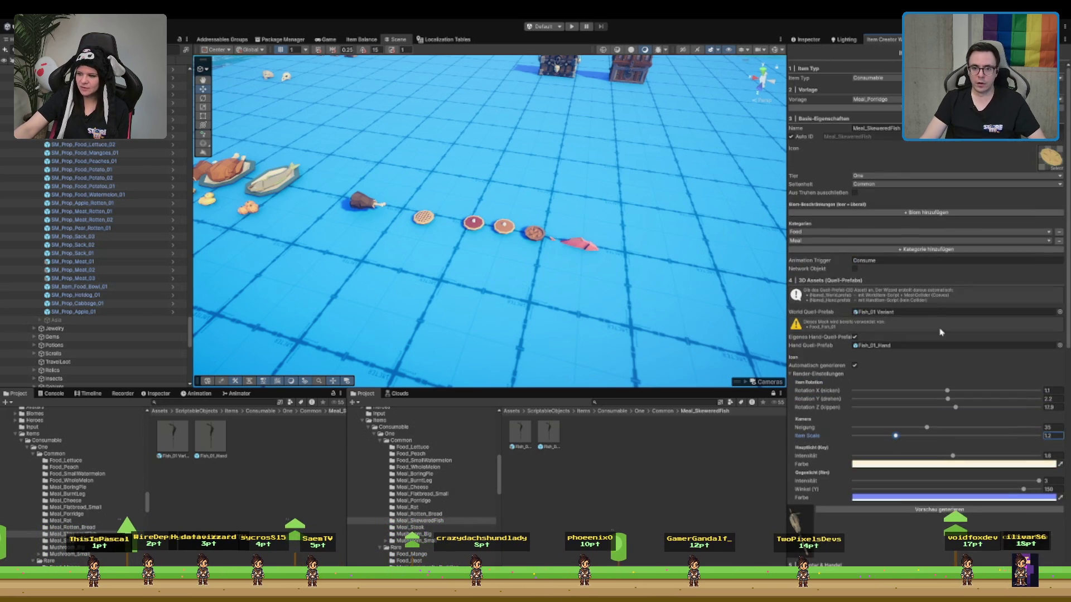
Set the item's consumption amount to 1
{"action": "scroll", "coordinate": [889, 184], "scroll_direction": "down", "scroll_amount": 9}
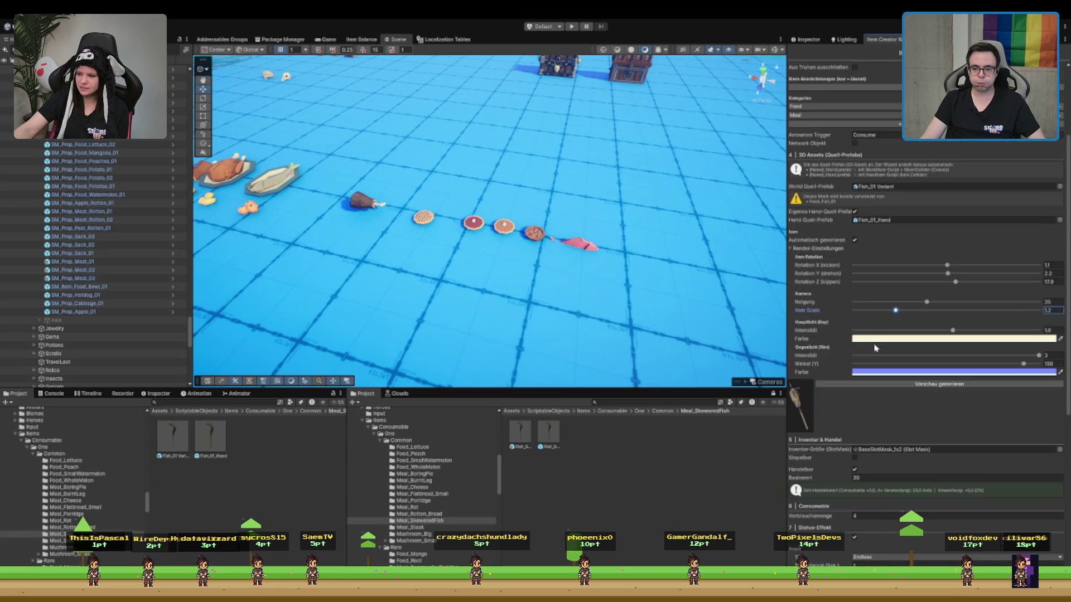
{"action": "scroll", "coordinate": [883, 344], "scroll_direction": "down", "scroll_amount": 1}
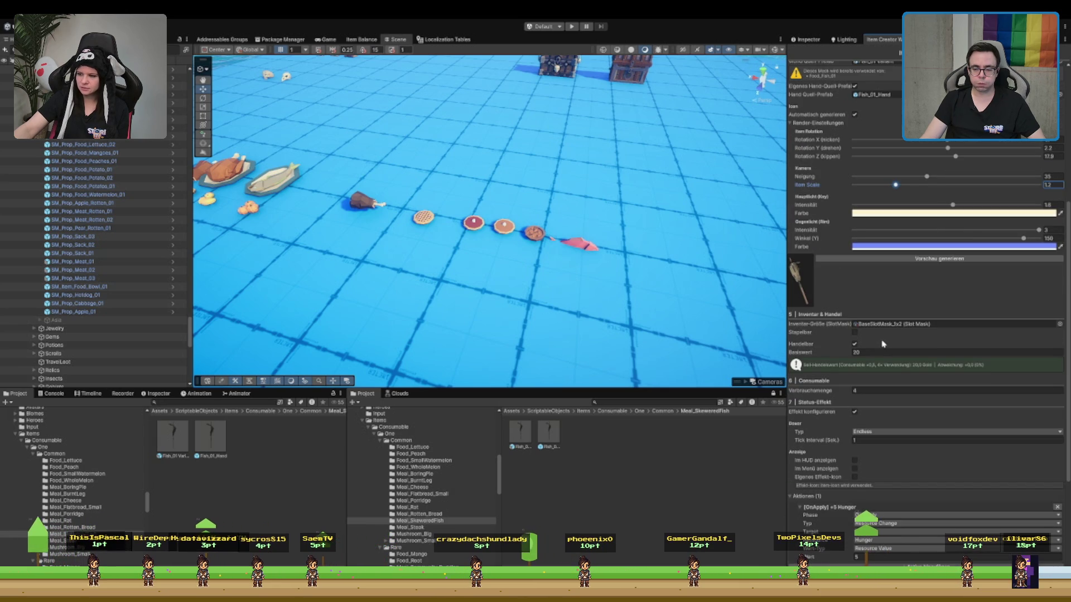
{"action": "scroll", "coordinate": [895, 334], "scroll_direction": "down", "scroll_amount": 2}
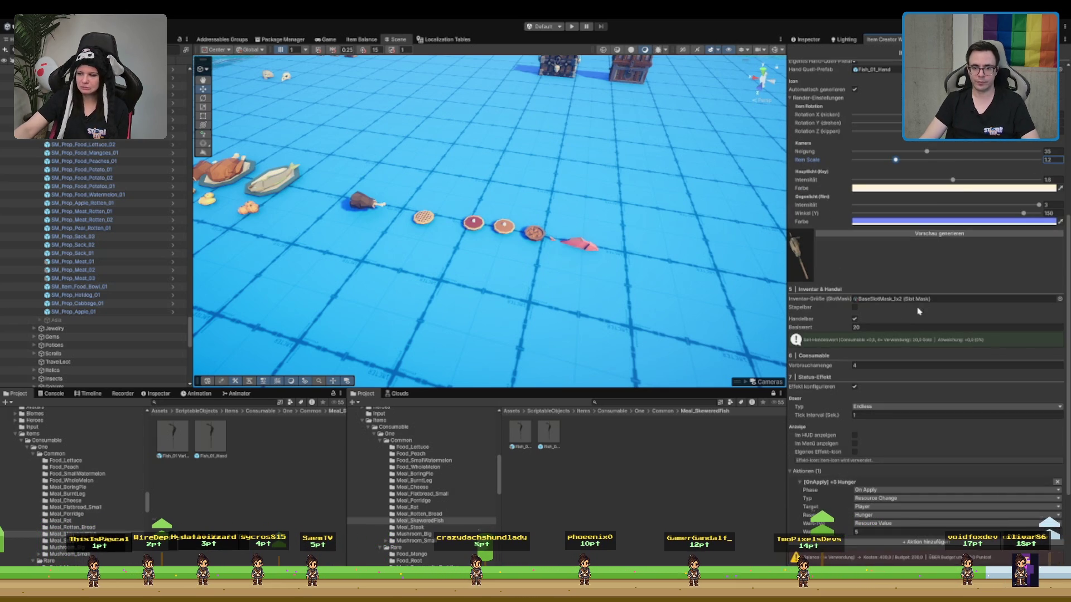
{"action": "scroll", "coordinate": [905, 339], "scroll_direction": "down", "scroll_amount": 2}
{"action": "scroll", "coordinate": [937, 250], "scroll_direction": "down", "scroll_amount": 1}
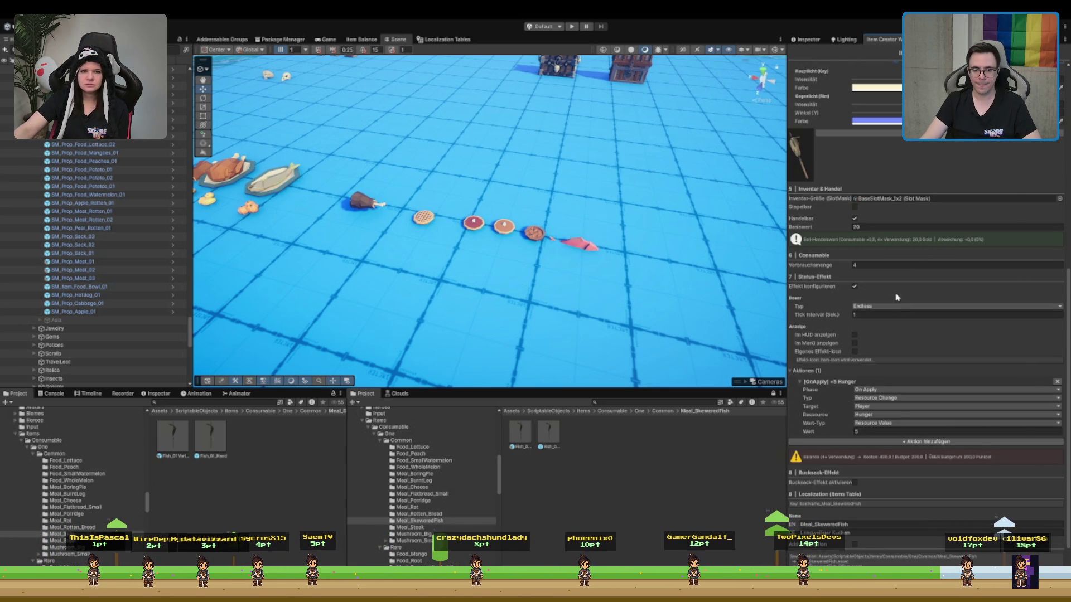
{"action": "left_click", "coordinate": [880, 266]}
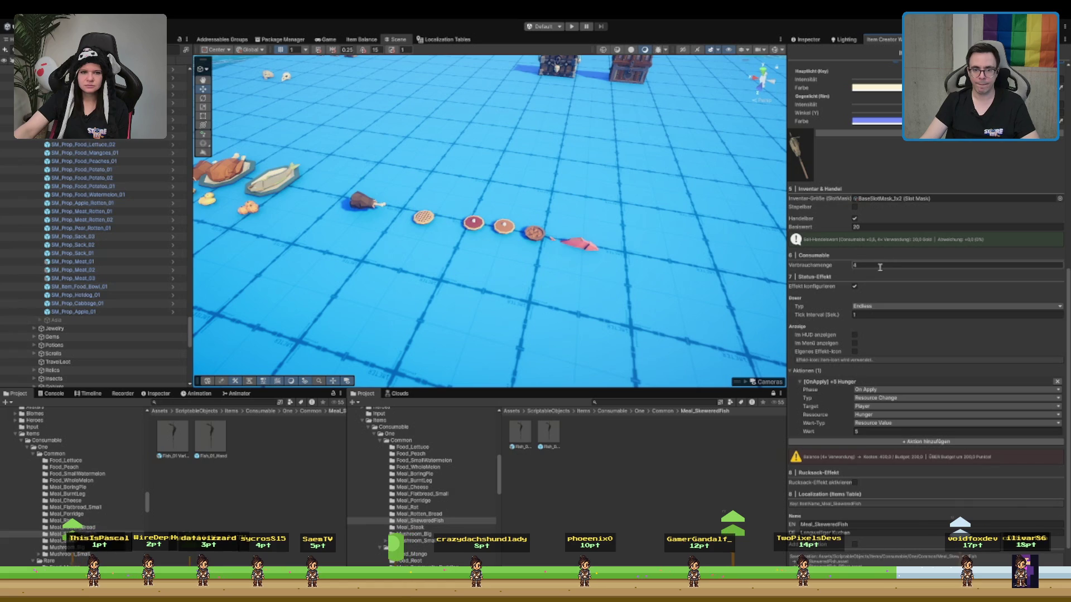
{"action": "type", "text": "1"}
{"action": "scroll", "coordinate": [892, 237], "scroll_direction": "down", "scroll_amount": 2}
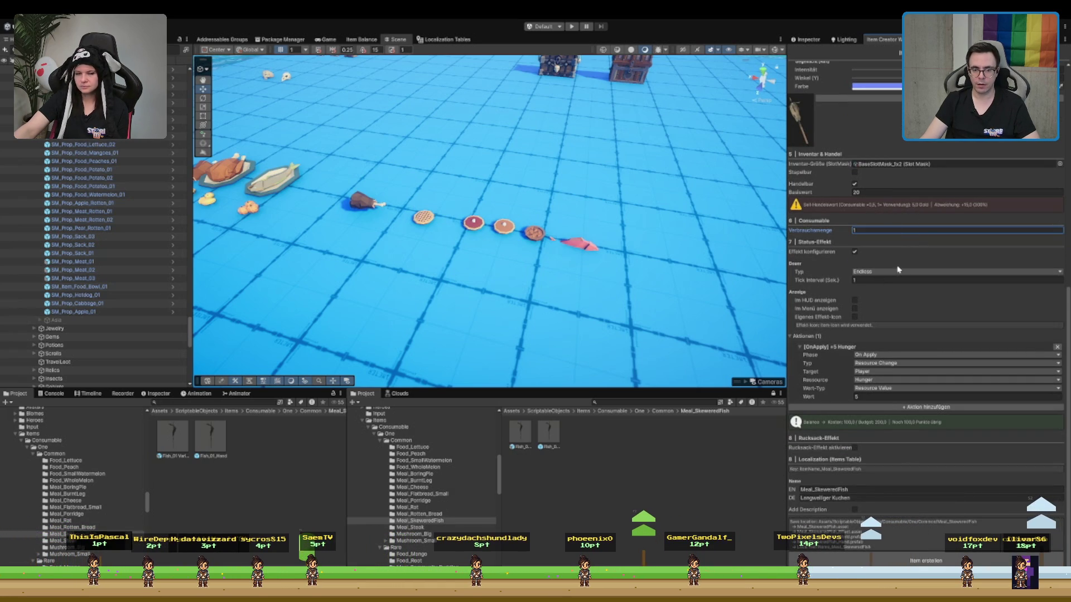
Set the hunger action's Wert to 10 and change the Basiswert from 20 to 10
{"action": "left_click", "coordinate": [889, 396]}
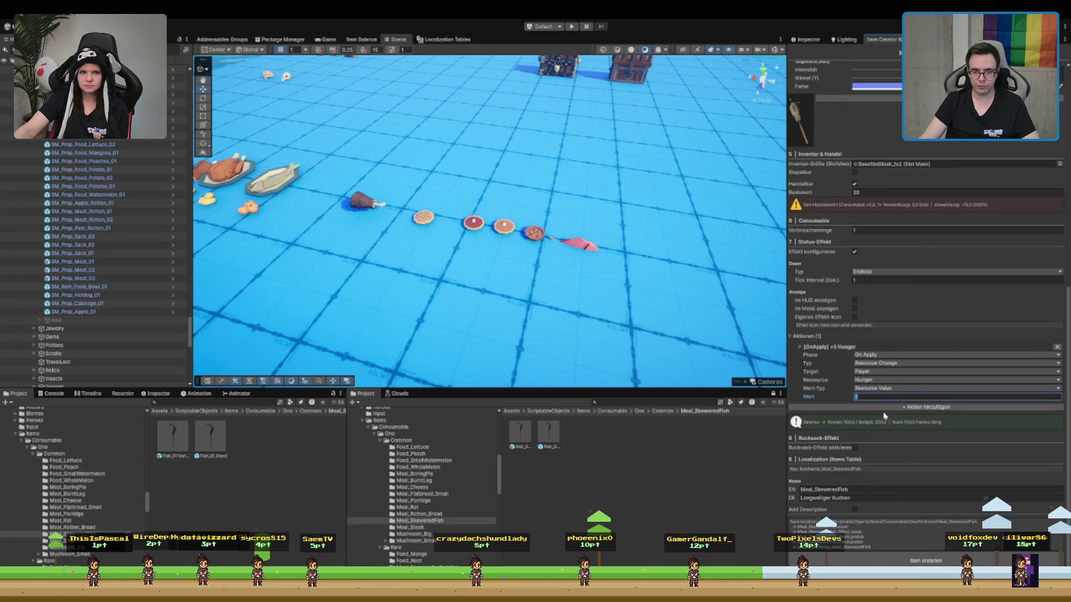
{"action": "type", "text": "20"}
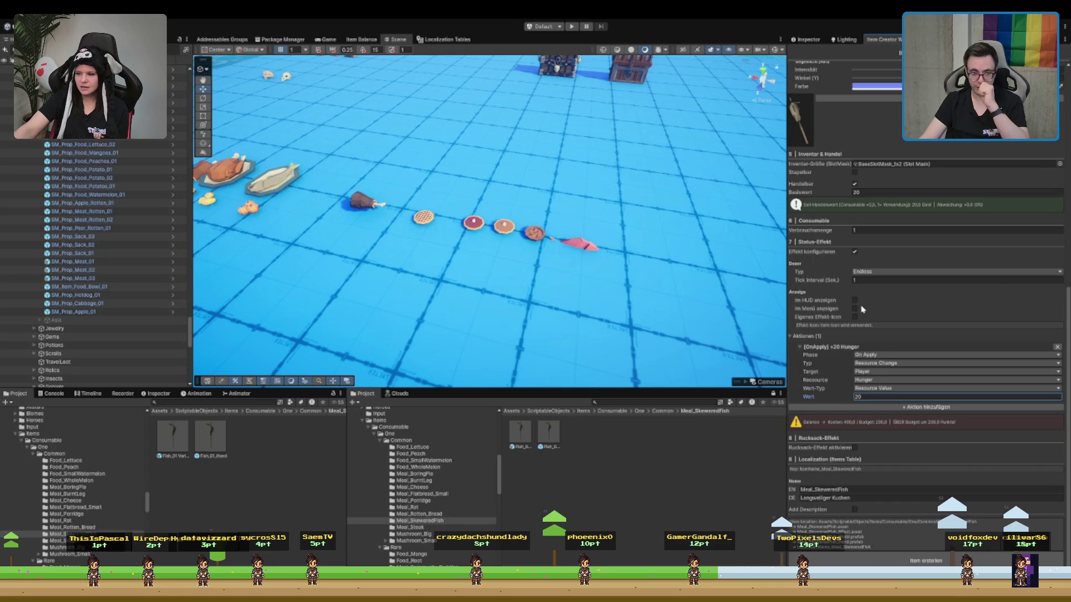
{"action": "key", "text": "BackSpace"}
{"action": "key", "text": "BackSpace"}
{"action": "type", "text": "0"}
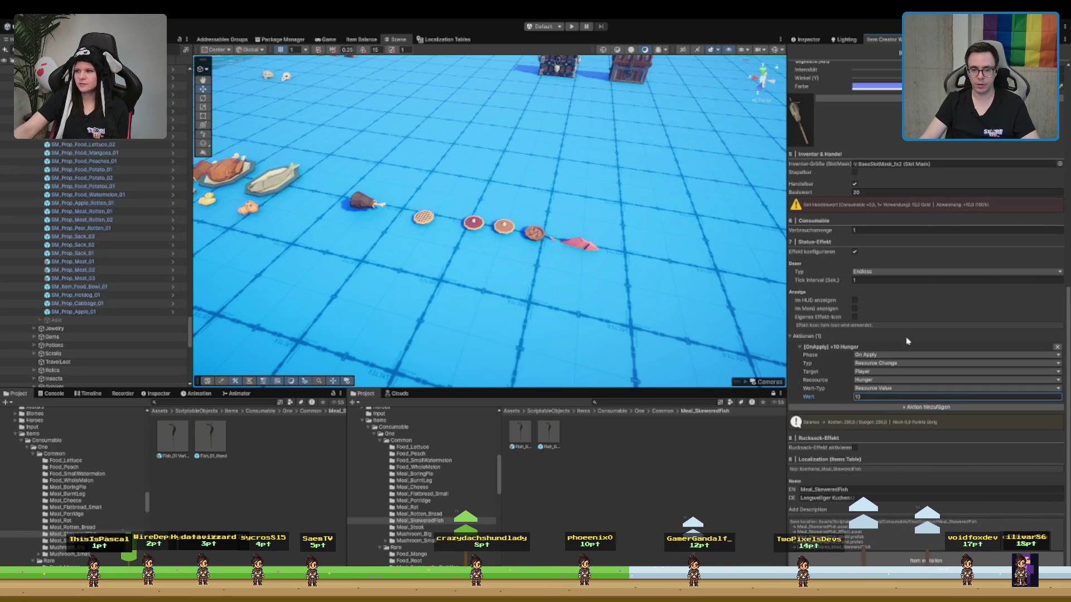
{"action": "key", "text": "BackSpace"}
{"action": "type", "text": "10"}
{"action": "scroll", "coordinate": [873, 391], "scroll_direction": "up", "scroll_amount": 3}
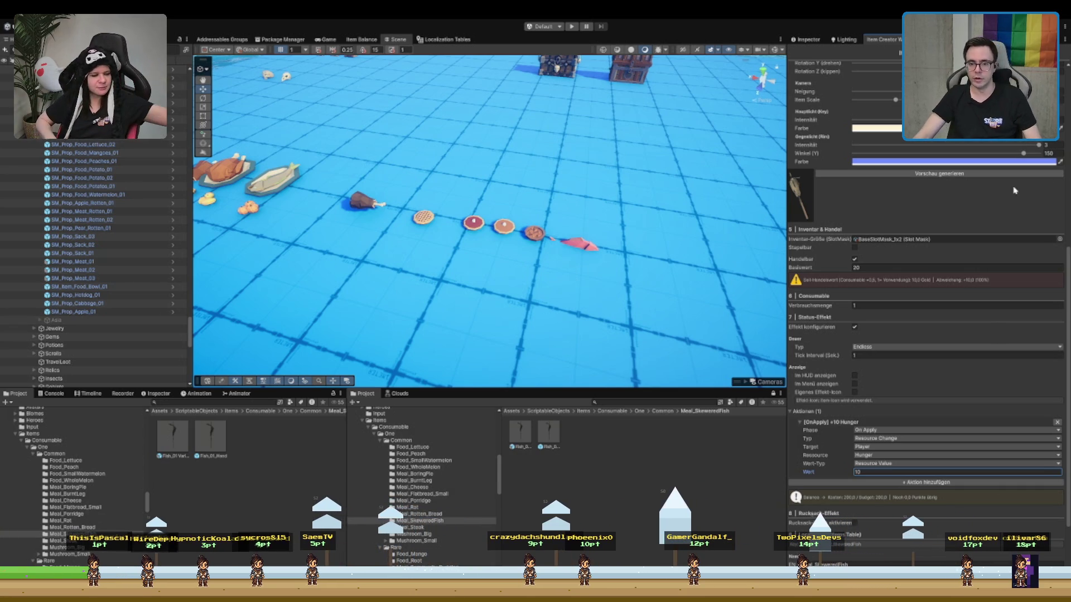
{"action": "left_click", "coordinate": [892, 267]}
{"action": "type", "text": "10"}
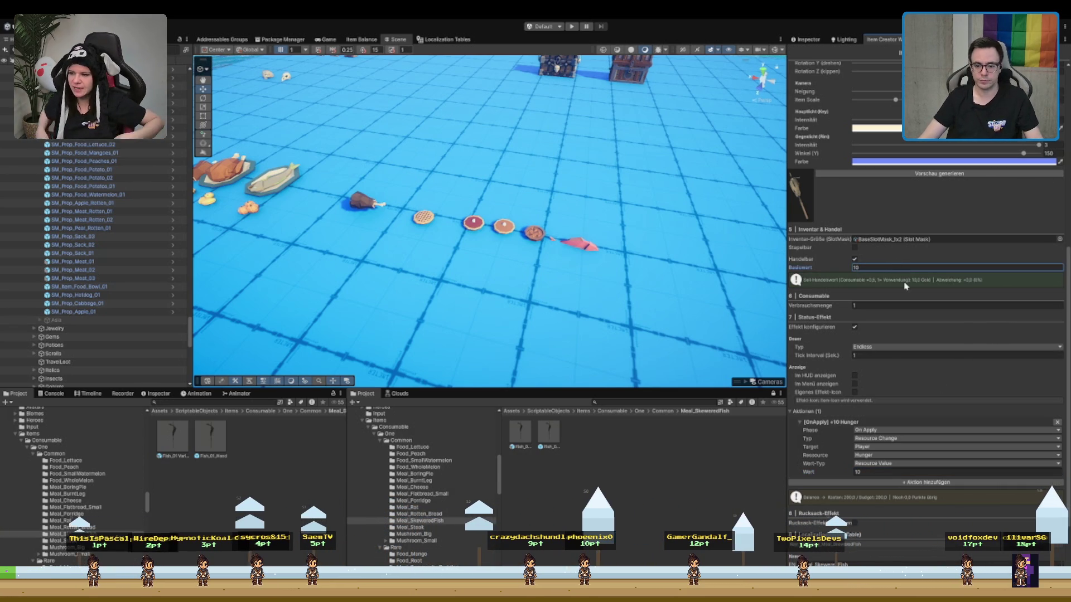
{"action": "scroll", "coordinate": [905, 286], "scroll_direction": "down", "scroll_amount": 3}
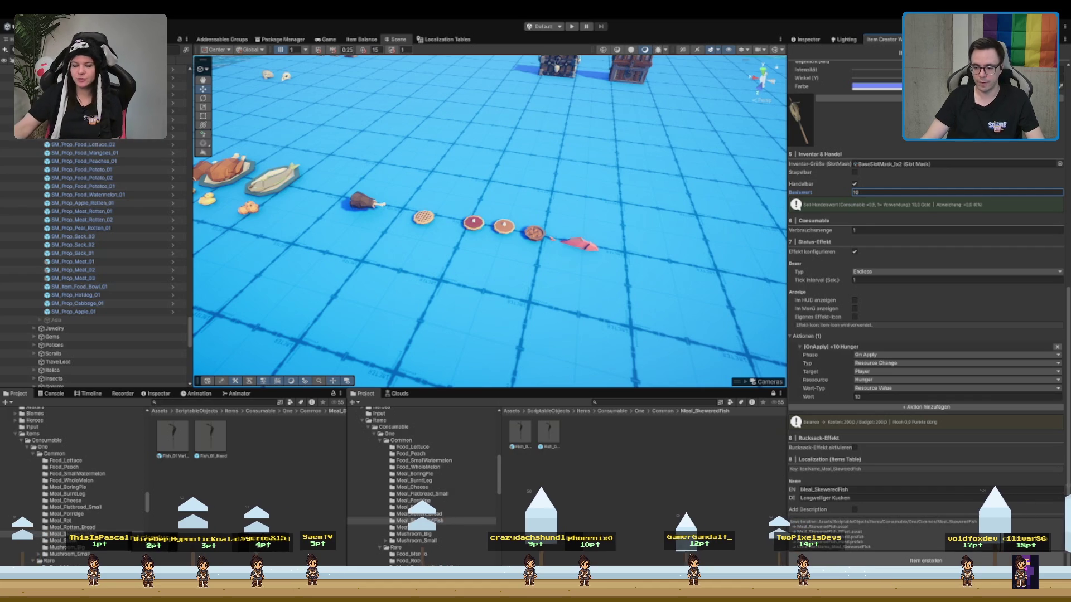
Enter the English name 'Skewered Fish' and the German name 'Fisch am Spieß'
{"action": "left_click", "coordinate": [854, 489]}
{"action": "type", "text": "Skewered S"}
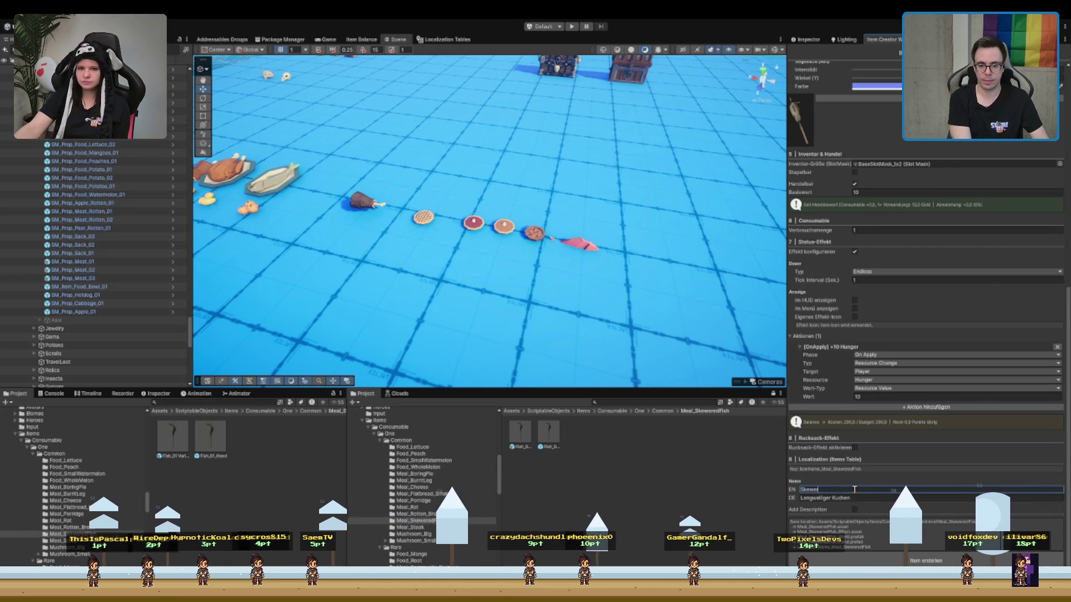
{"action": "key", "text": "BackSpace"}
{"action": "type", "text": "Fish"}
{"action": "key", "text": "Tab"}
{"action": "type", "text": "Aufges"}
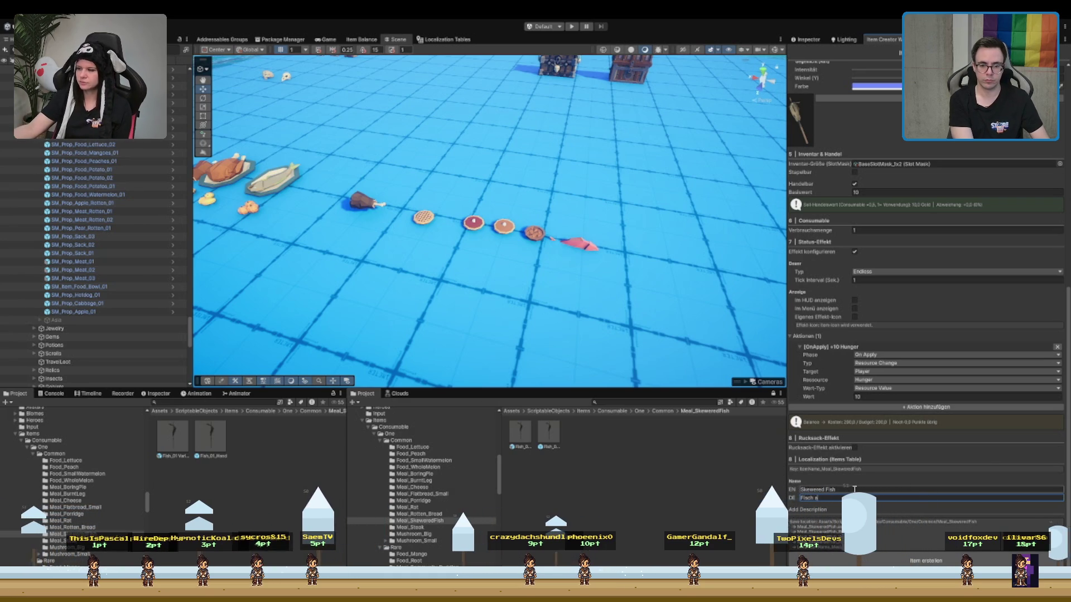
{"action": "type", "text": "pieß"}
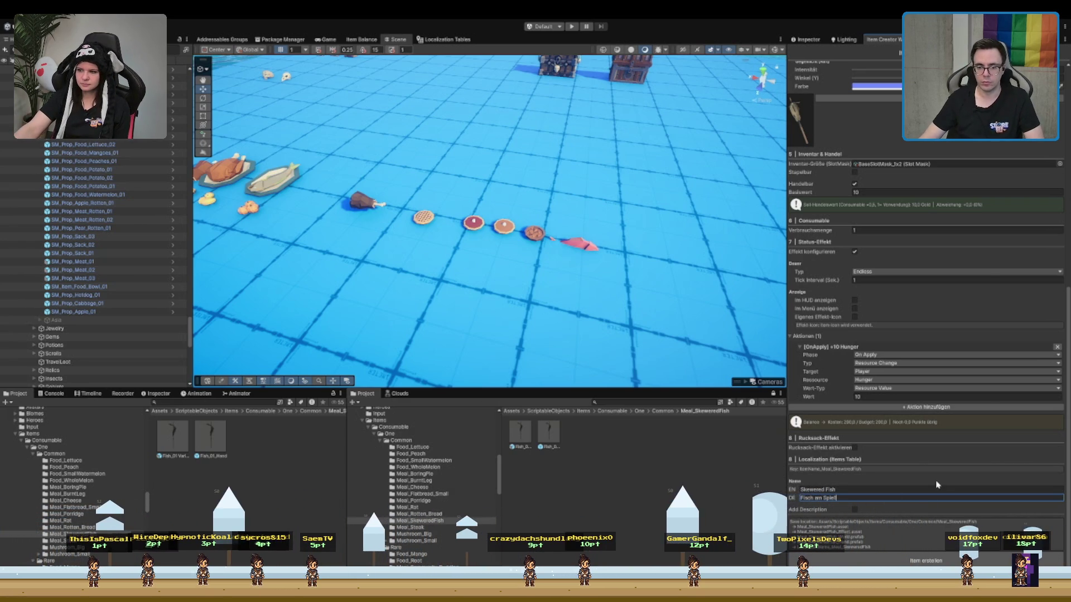
Create the Skewered Fish item and its assets with Item erstellen
{"action": "scroll", "coordinate": [942, 485], "scroll_direction": "up", "scroll_amount": 5}
{"action": "scroll", "coordinate": [942, 485], "scroll_direction": "up", "scroll_amount": 6}
{"action": "scroll", "coordinate": [943, 482], "scroll_direction": "down", "scroll_amount": 10}
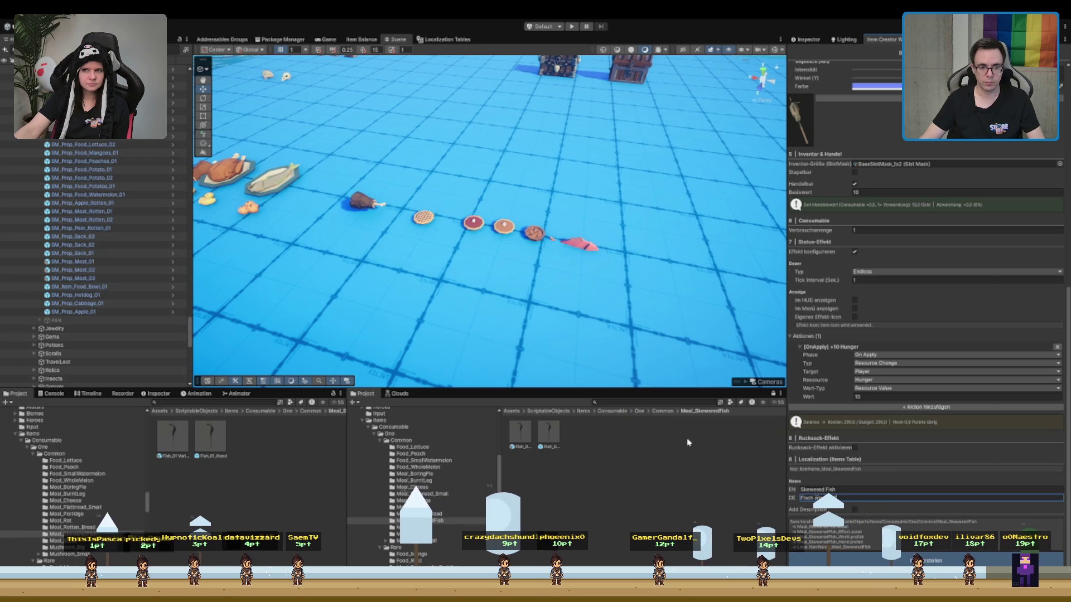
{"action": "left_click", "coordinate": [926, 560]}
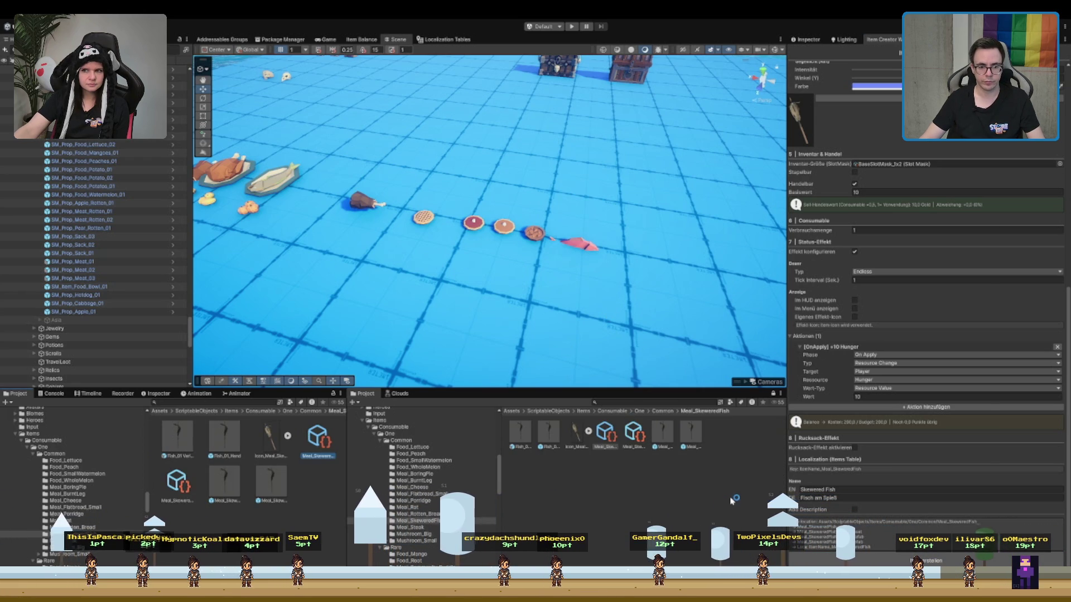
Delete the two extra generated assets
{"action": "left_click", "coordinate": [663, 434]}
{"action": "left_click", "coordinate": [689, 434], "text": "ctrl"}
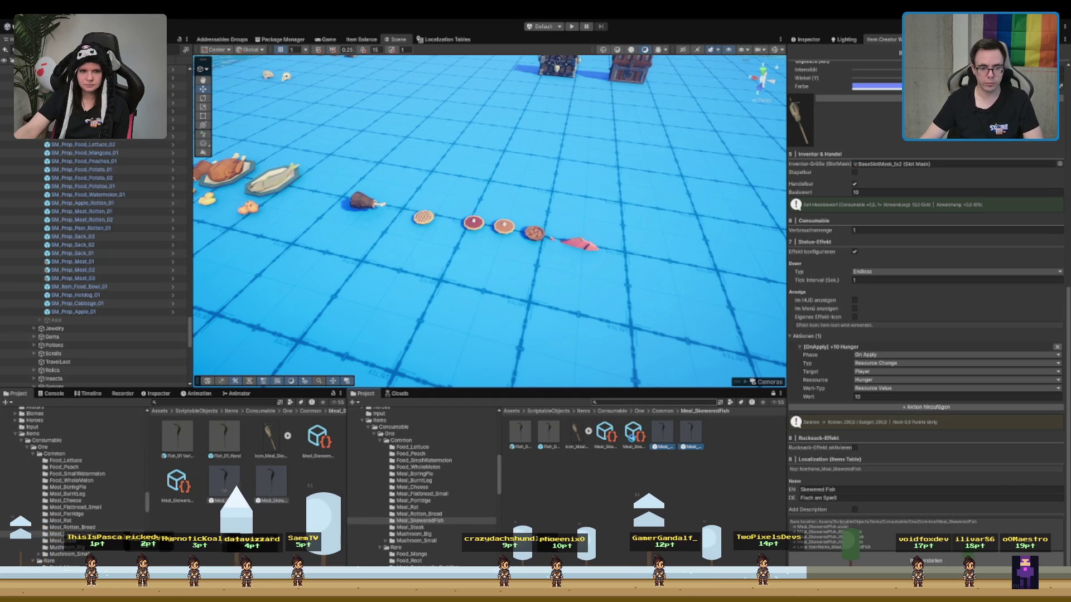
{"action": "key", "text": "Delete"}
Fill the Skewered Fish item's prefab fields with Fish_01 Variant and Fish_01_Hand
{"action": "left_click", "coordinate": [632, 440]}
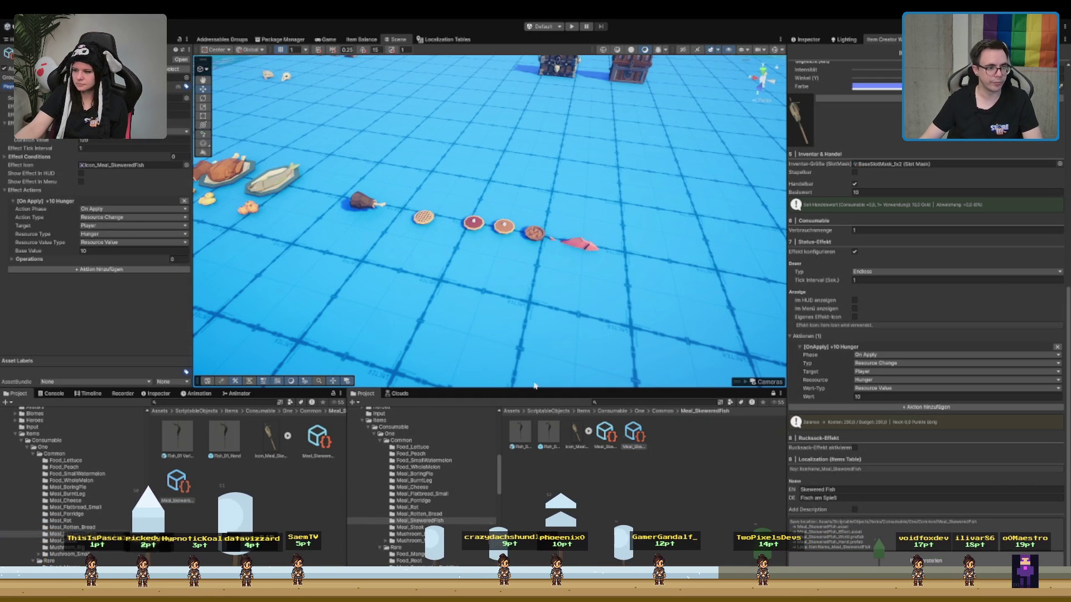
{"action": "left_click", "coordinate": [607, 435]}
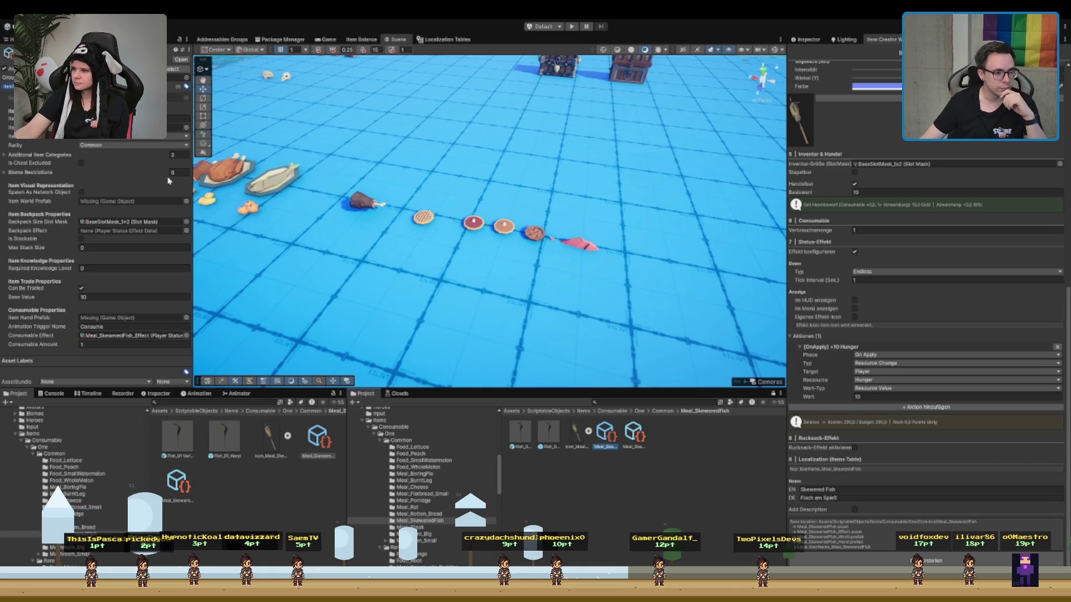
{"action": "left_click_drag", "start_coordinate": [520, 439], "coordinate": [133, 317]}
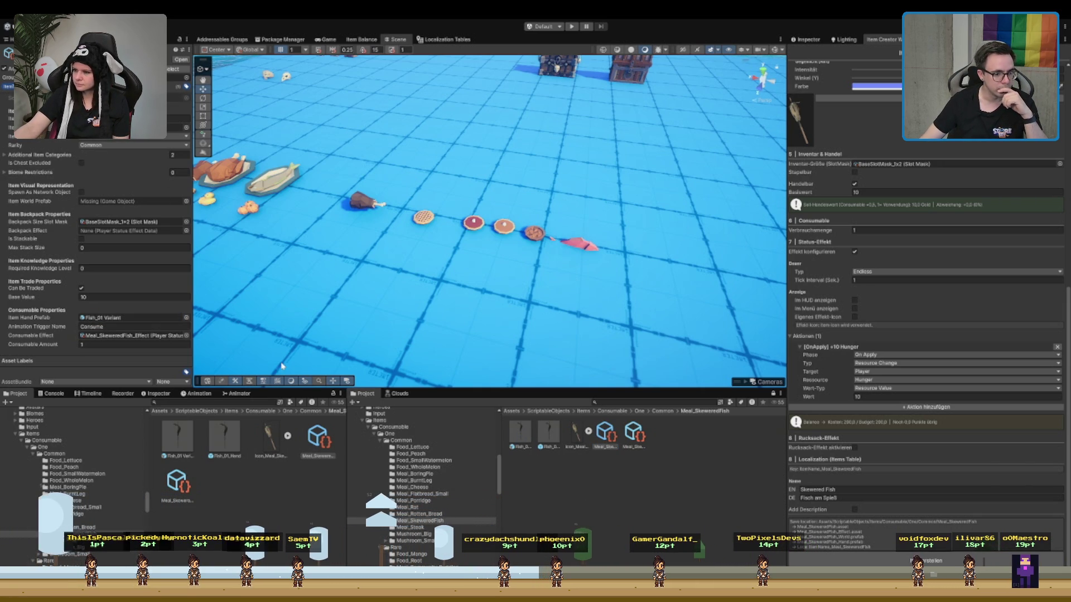
{"action": "left_click", "coordinate": [112, 203]}
{"action": "left_click_drag", "start_coordinate": [112, 205], "coordinate": [113, 205]}
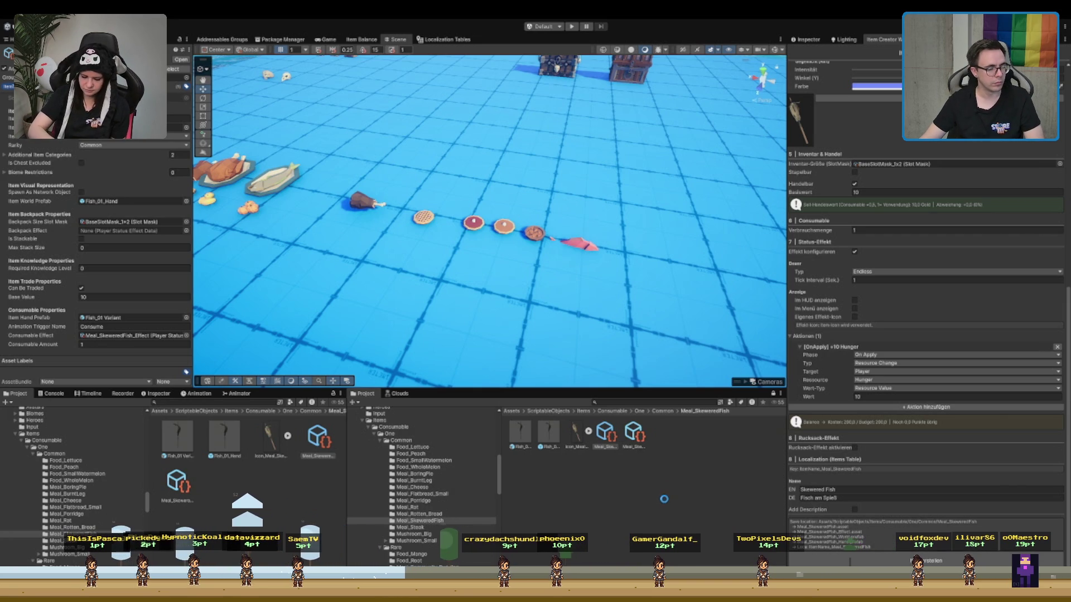
{"action": "left_click", "coordinate": [665, 511]}
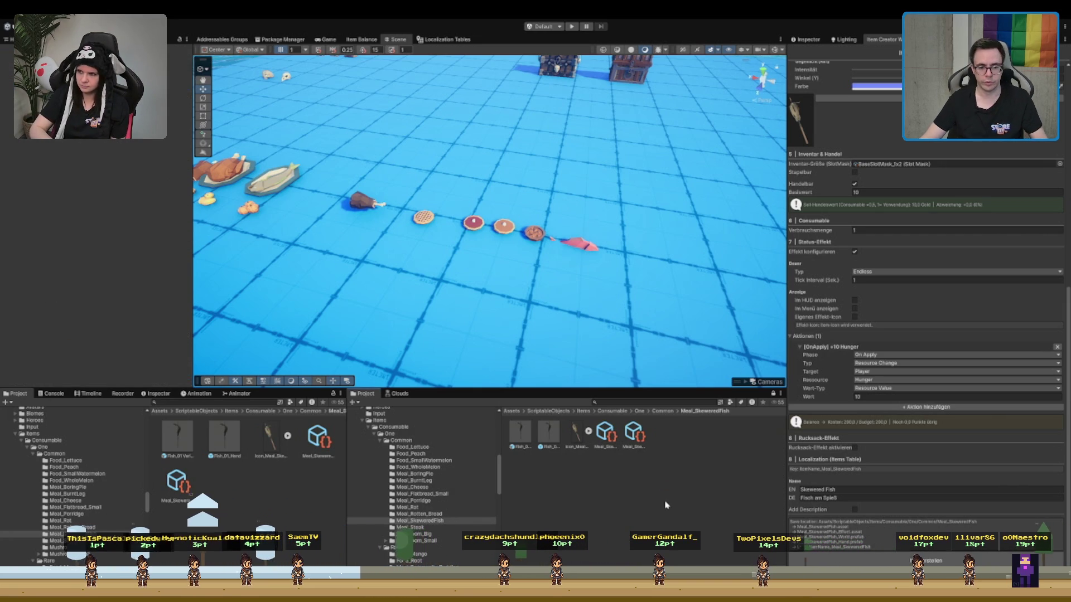
Check the Console for errors, then return to the Project files
{"action": "left_click", "coordinate": [54, 393]}
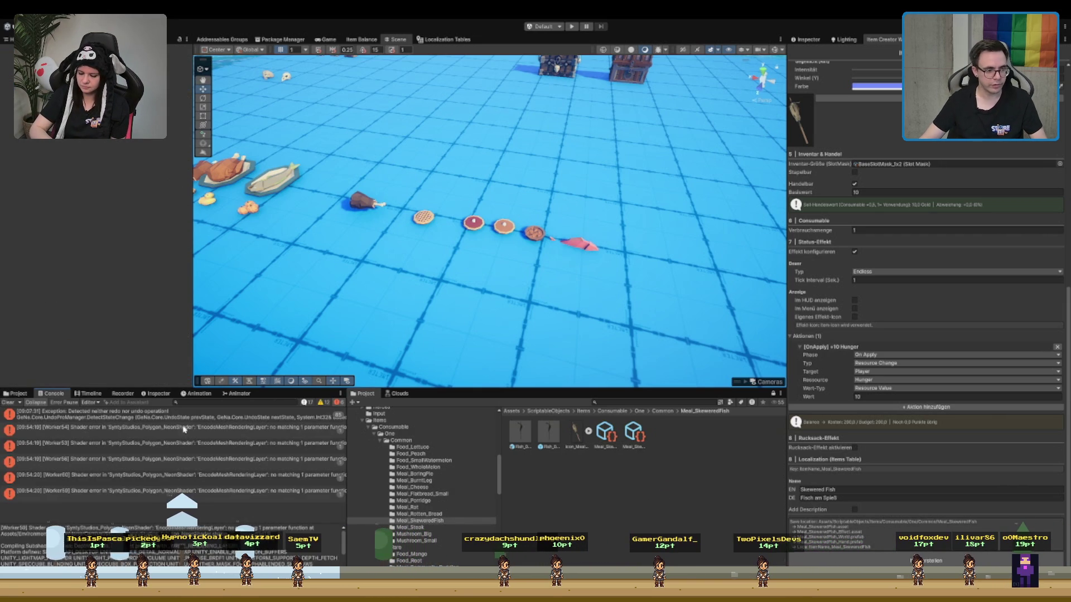
{"action": "left_click", "coordinate": [18, 394]}
{"action": "scroll", "coordinate": [338, 188], "scroll_direction": "down", "scroll_amount": 5}
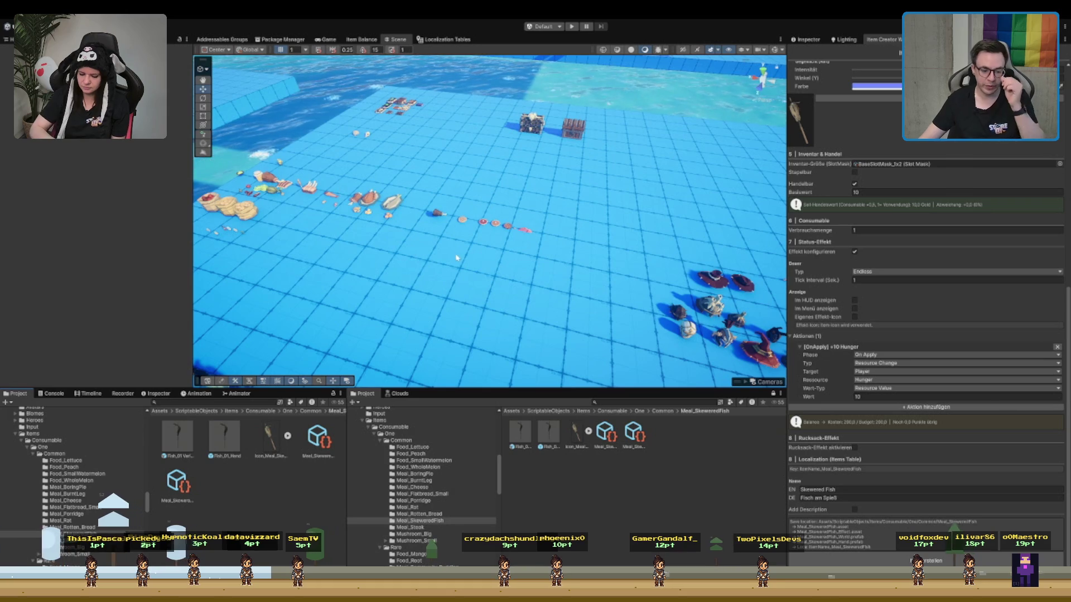
{"action": "scroll", "coordinate": [488, 483], "scroll_direction": "down", "scroll_amount": 10}
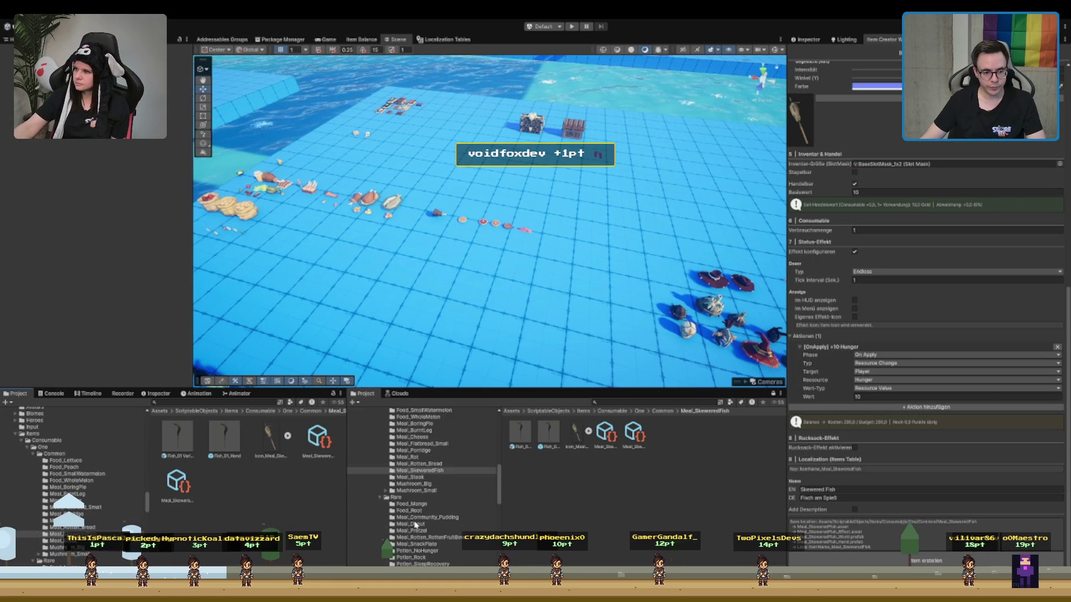
{"action": "scroll", "coordinate": [416, 524], "scroll_direction": "down", "scroll_amount": 3}
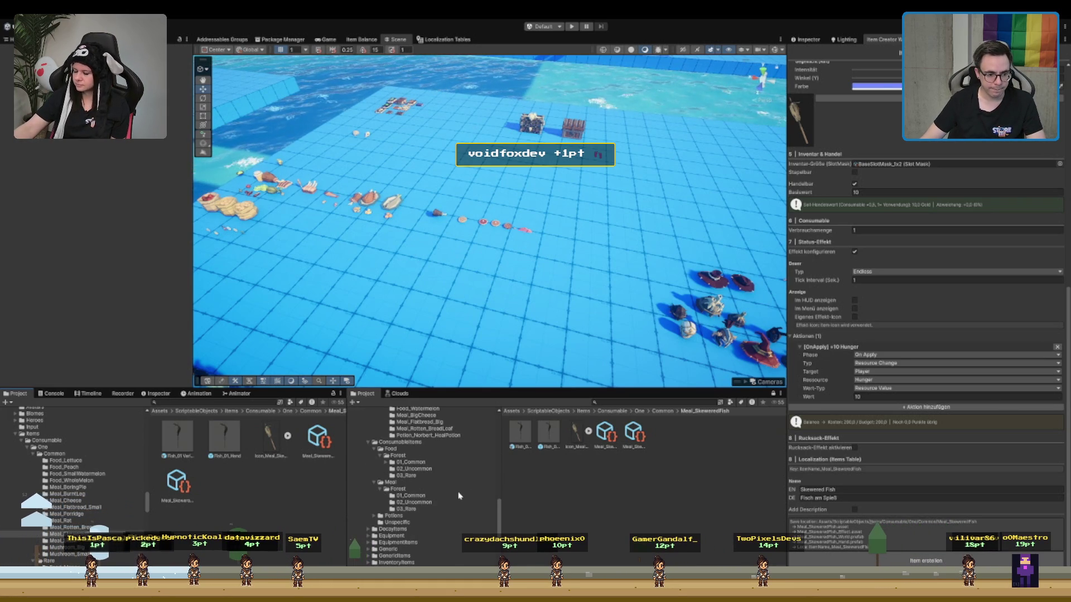
Navigate to ConsumableItems > Meal > Forest > 02_Uncommon in the folder tree
{"action": "left_click", "coordinate": [411, 461]}
{"action": "key", "text": "Left"}
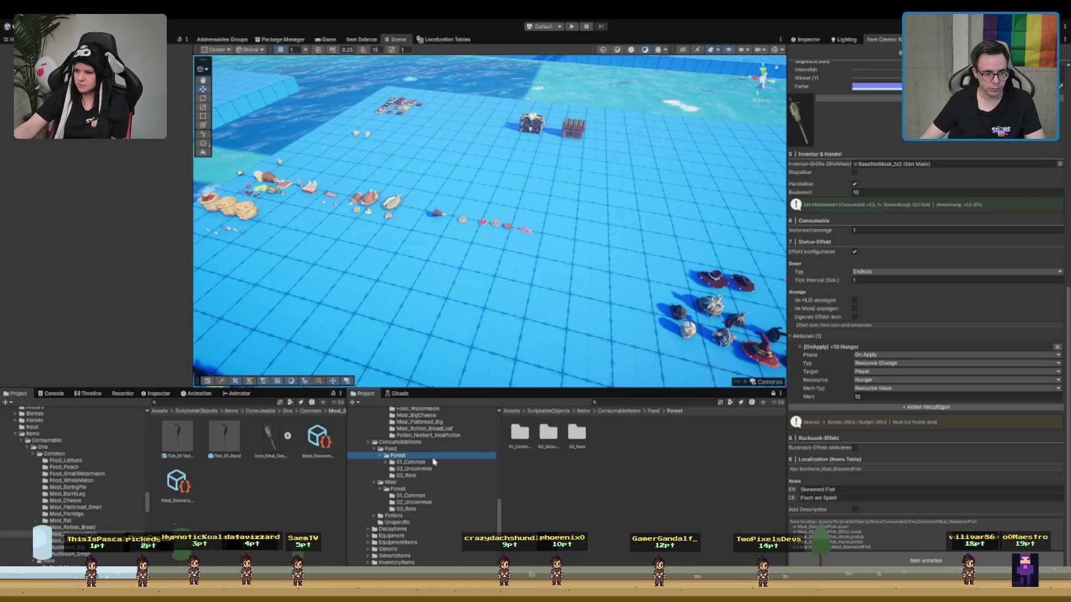
{"action": "key", "text": "Left"}
{"action": "key", "text": "Down"}
{"action": "key", "text": "Down"}
{"action": "key", "text": "Down"}
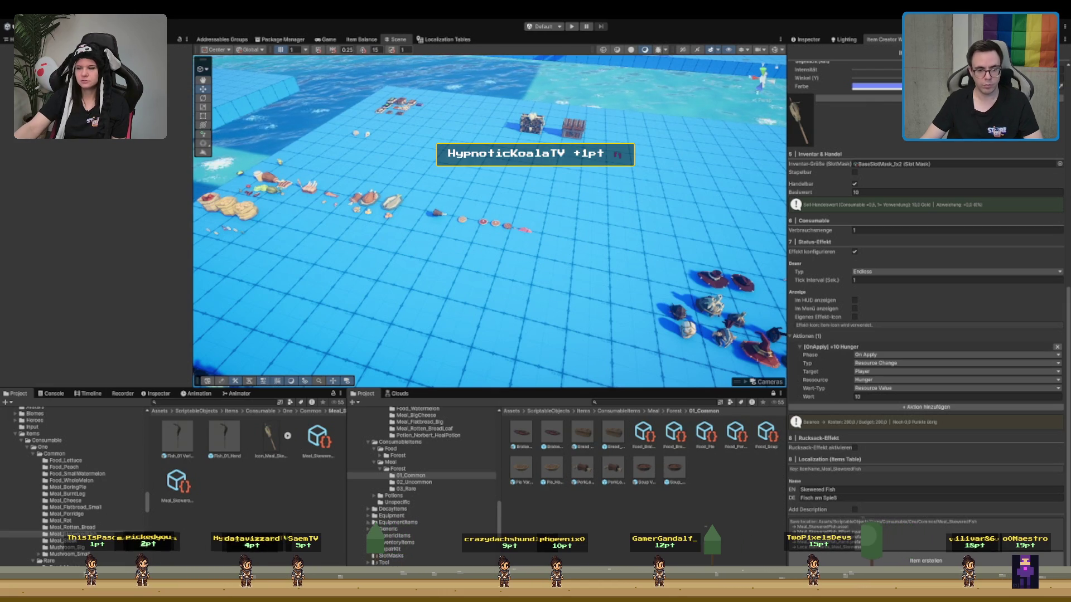
{"action": "key", "text": "Down"}
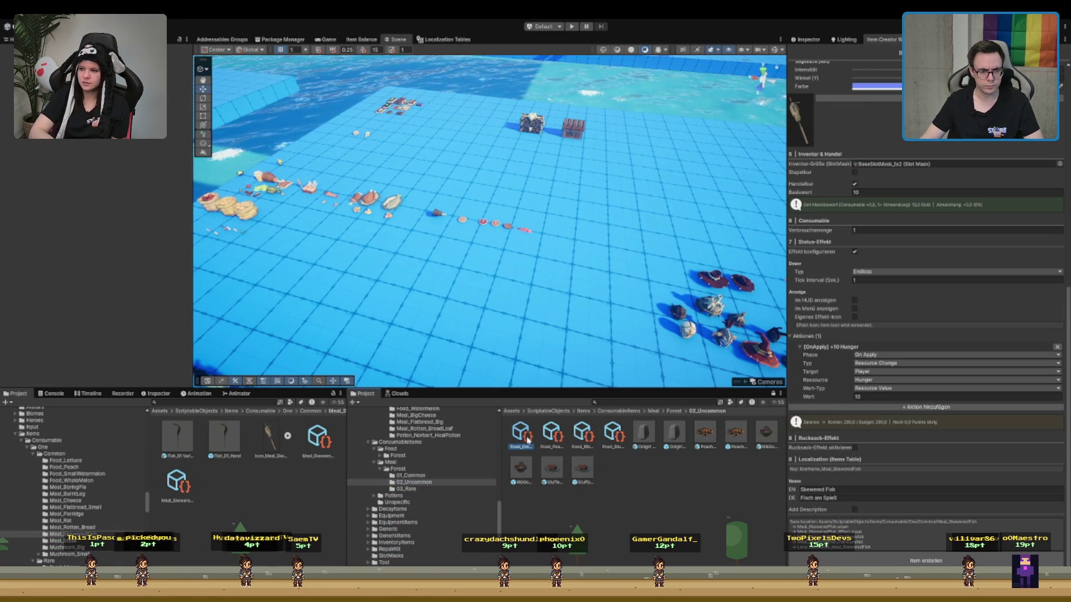
Select both leftover assets in the 02_Uncommon folder and delete them
{"action": "left_click", "coordinate": [651, 438]}
{"action": "left_click", "coordinate": [675, 435], "text": "ctrl"}
{"action": "key", "text": "Delete"}
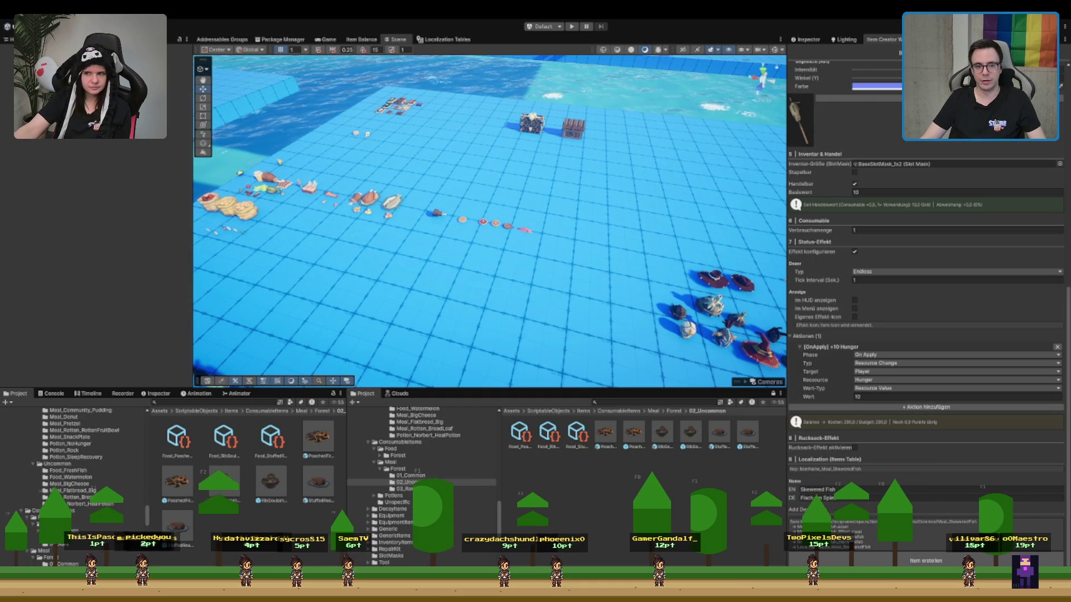
{"action": "scroll", "coordinate": [707, 226], "scroll_direction": "down", "scroll_amount": 2}
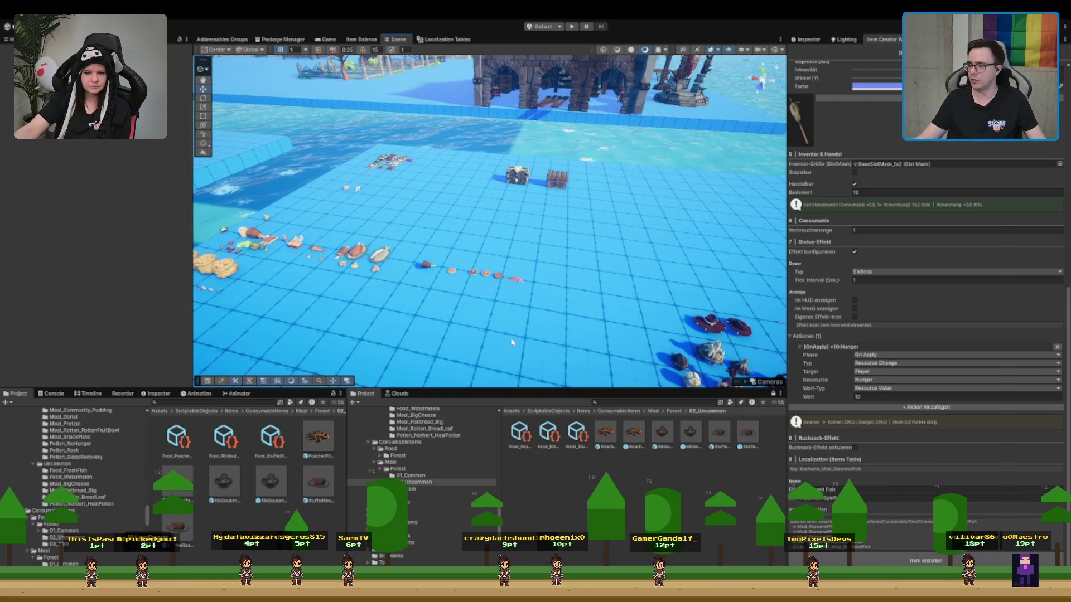
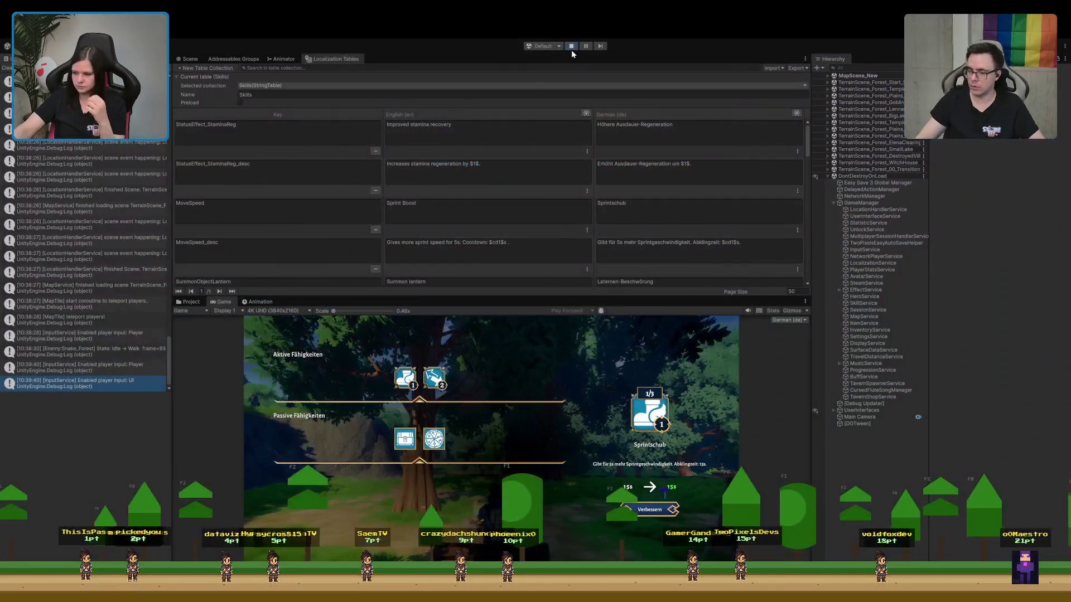
Stop the running game and start Play mode again
{"action": "left_click", "coordinate": [571, 48]}
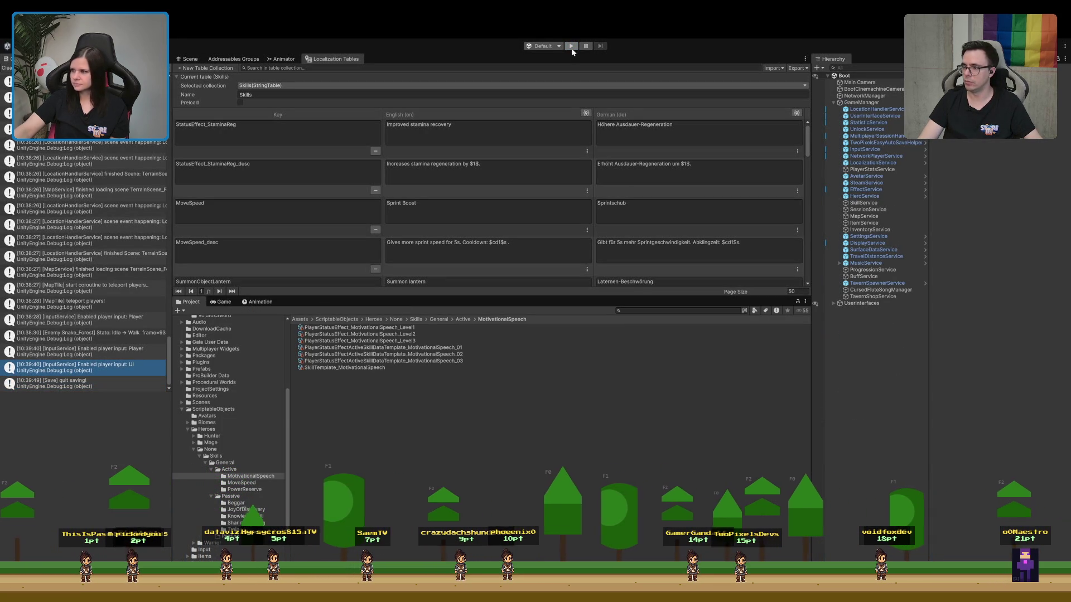
{"action": "left_click", "coordinate": [571, 48]}
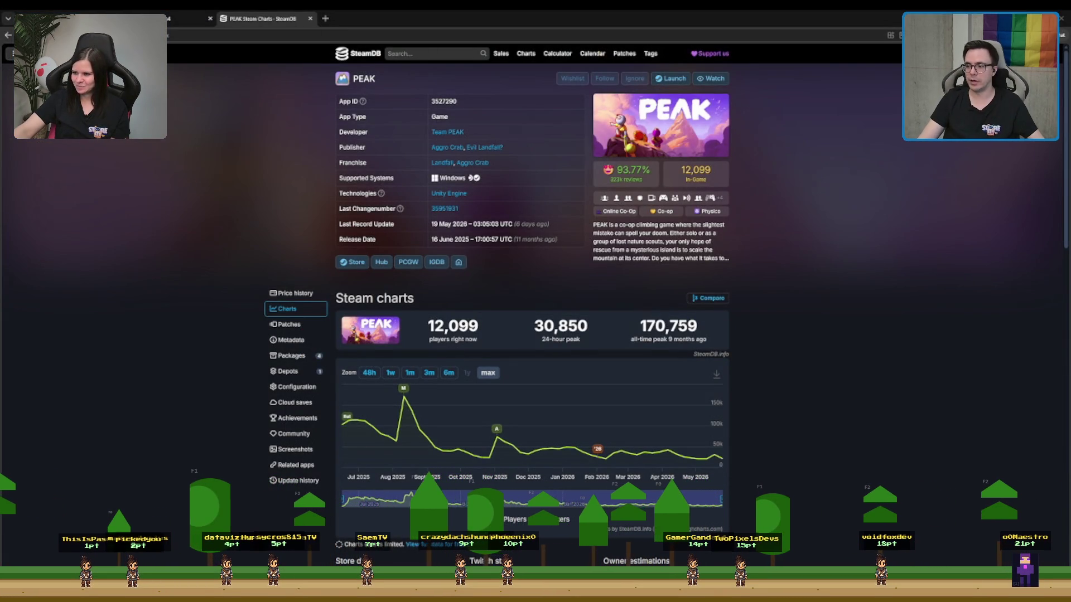
Scroll PEAK's SteamDB page down to the Steam charts showing 12,099 players now
{"action": "scroll", "coordinate": [619, 279], "scroll_direction": "down", "scroll_amount": 2}
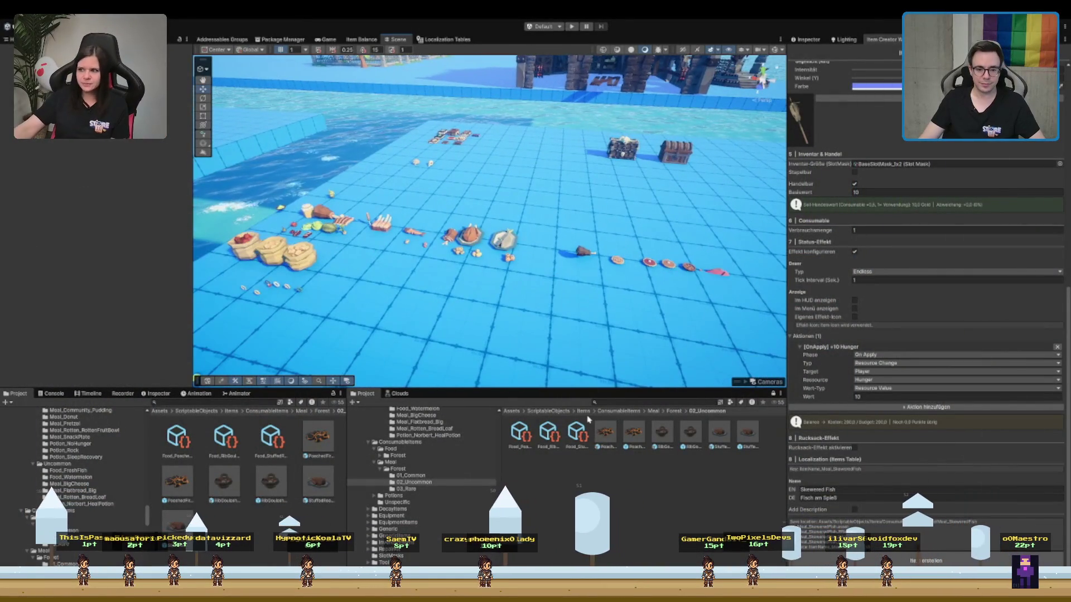
Inspect the RibGoulash food asset, deselect it, and scroll the Project browser down
{"action": "left_click", "coordinate": [660, 439]}
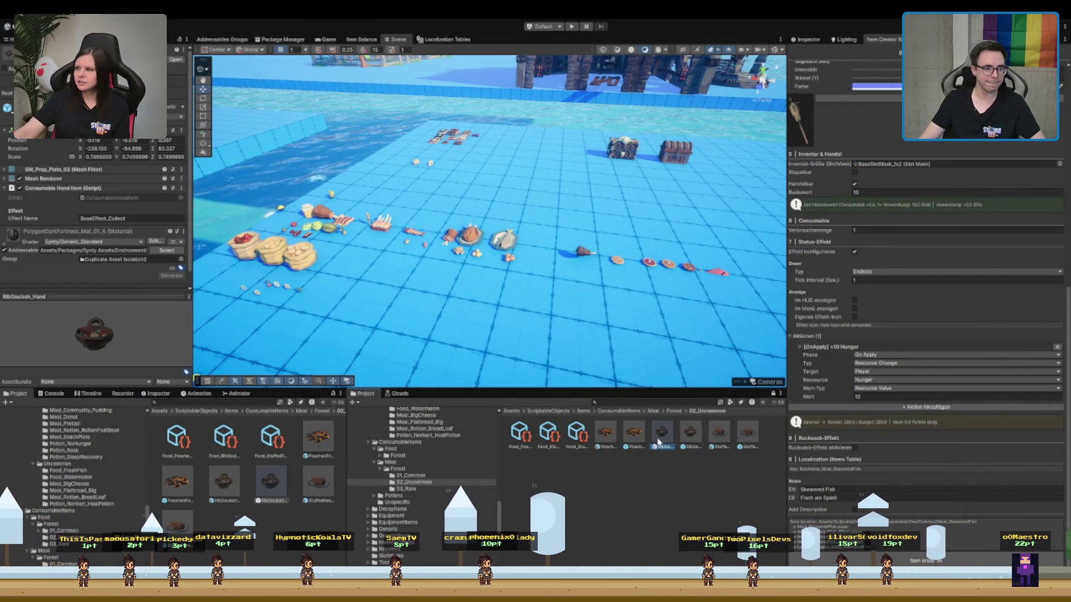
{"action": "left_click", "coordinate": [658, 474]}
{"action": "scroll", "coordinate": [424, 479], "scroll_direction": "down", "scroll_amount": 5}
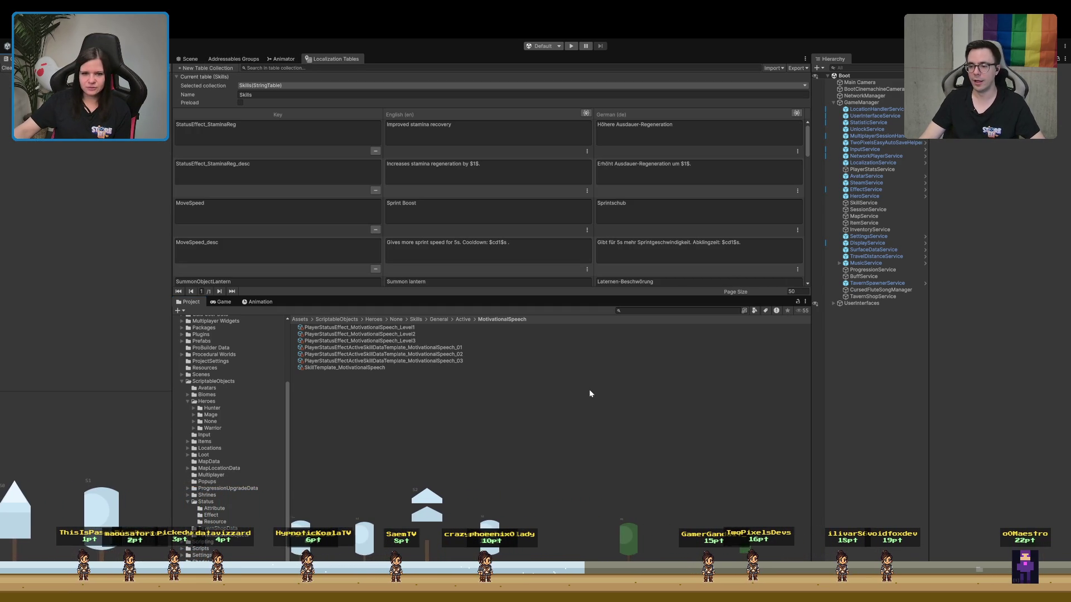
Browse Scenes > MapTiles > Forest and open TerrainScene_Forest_LennardTower
{"action": "scroll", "coordinate": [200, 461], "scroll_direction": "up", "scroll_amount": 5}
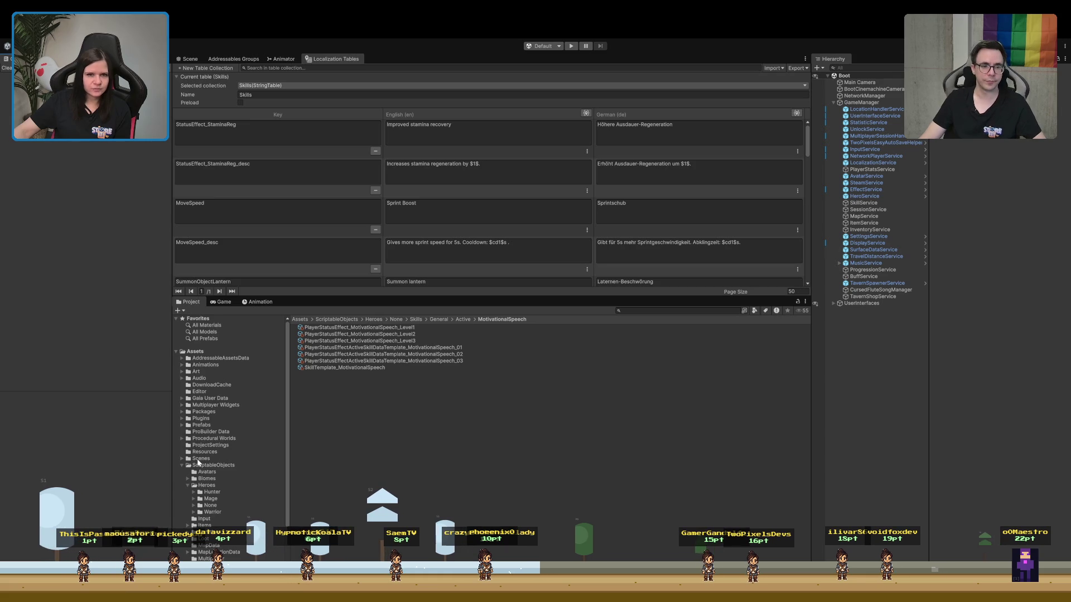
{"action": "scroll", "coordinate": [245, 457], "scroll_direction": "down", "scroll_amount": 3}
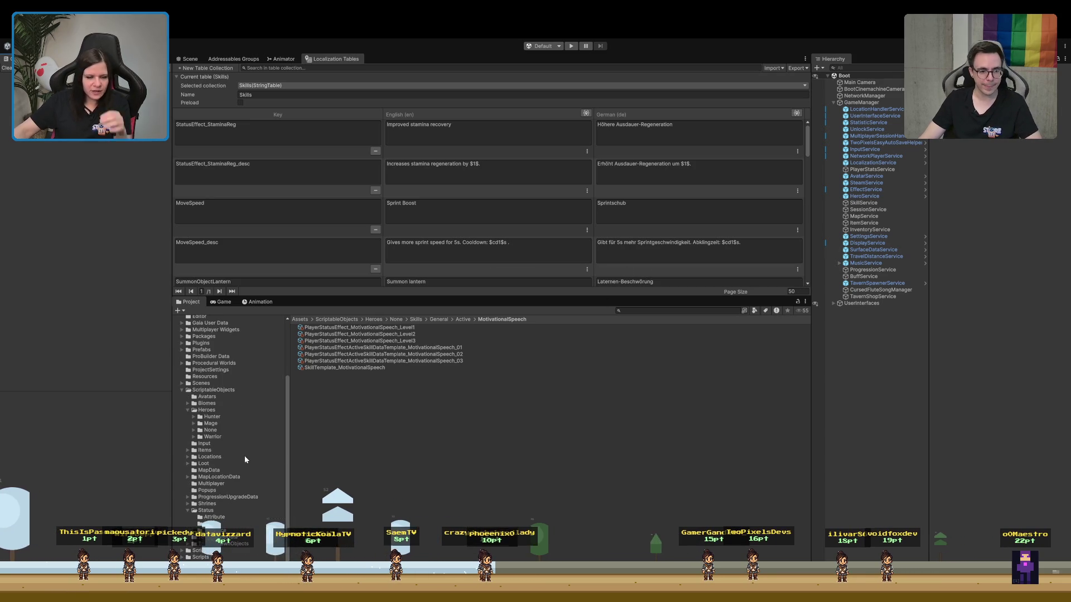
{"action": "scroll", "coordinate": [223, 461], "scroll_direction": "down", "scroll_amount": 1}
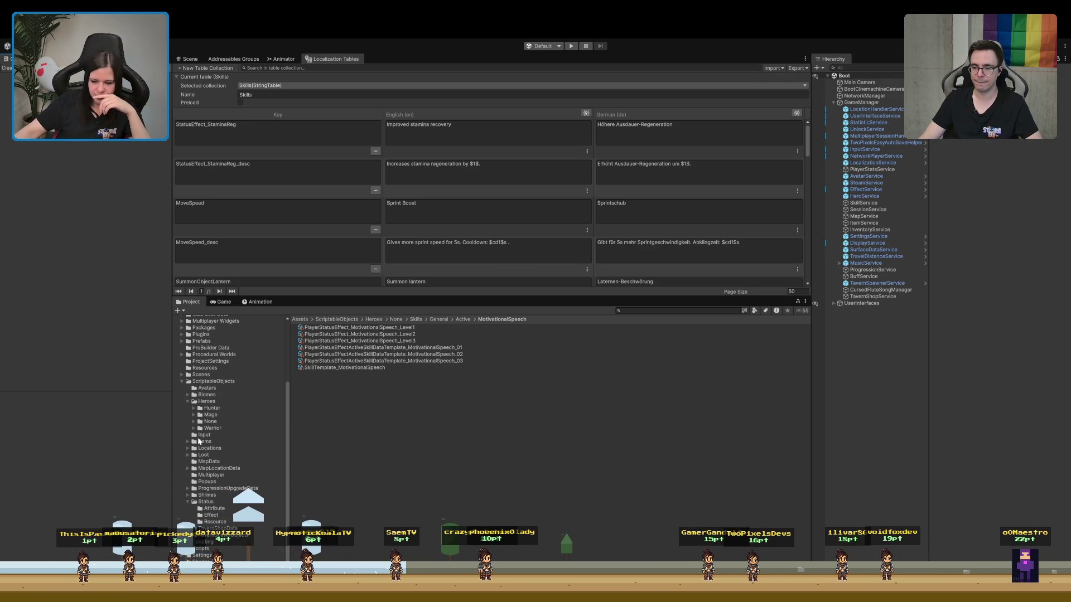
{"action": "left_click", "coordinate": [193, 503]}
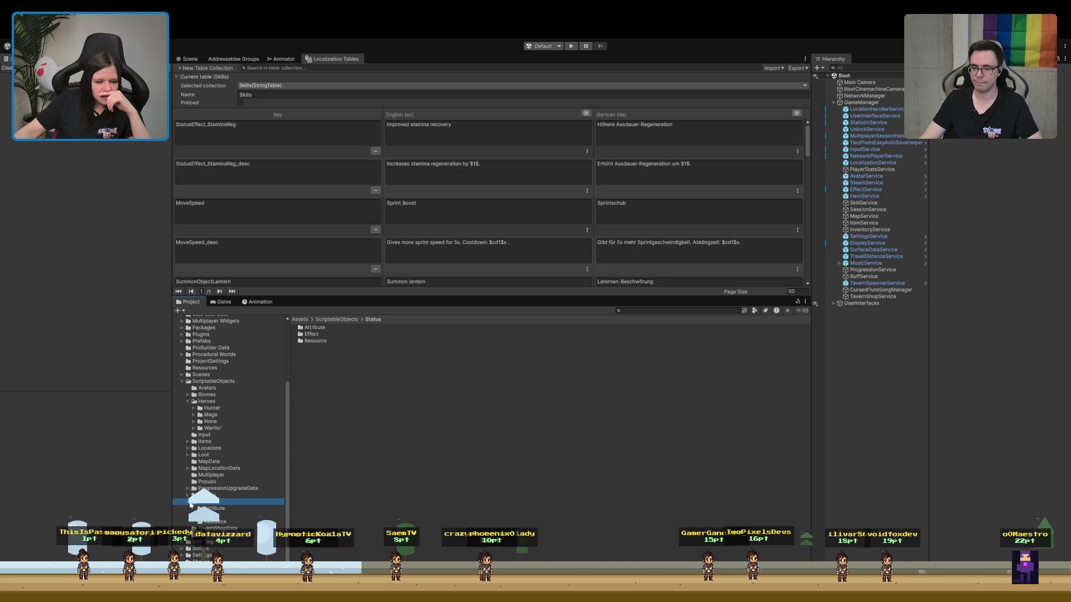
{"action": "left_click", "coordinate": [180, 383]}
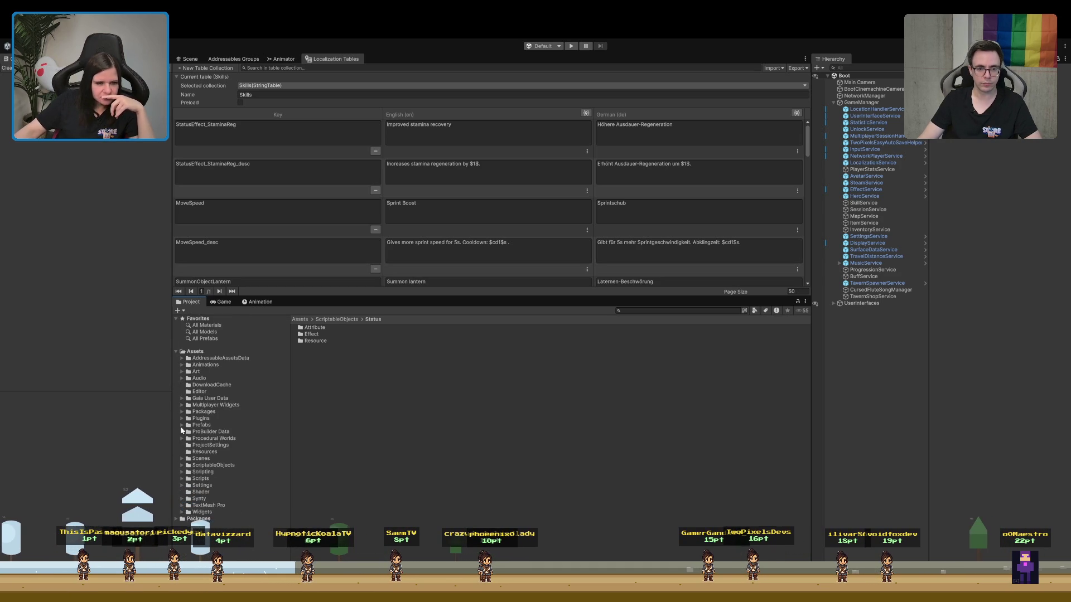
{"action": "left_click", "coordinate": [181, 458]}
{"action": "scroll", "coordinate": [218, 480], "scroll_direction": "down", "scroll_amount": 3}
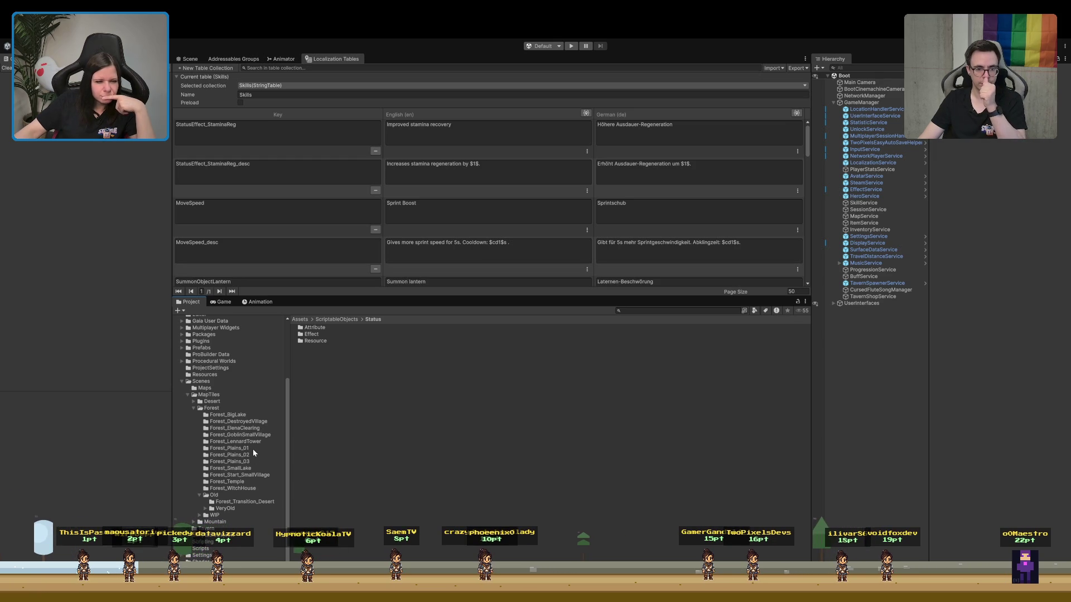
{"action": "left_click", "coordinate": [252, 442]}
{"action": "double_click", "coordinate": [340, 334]}
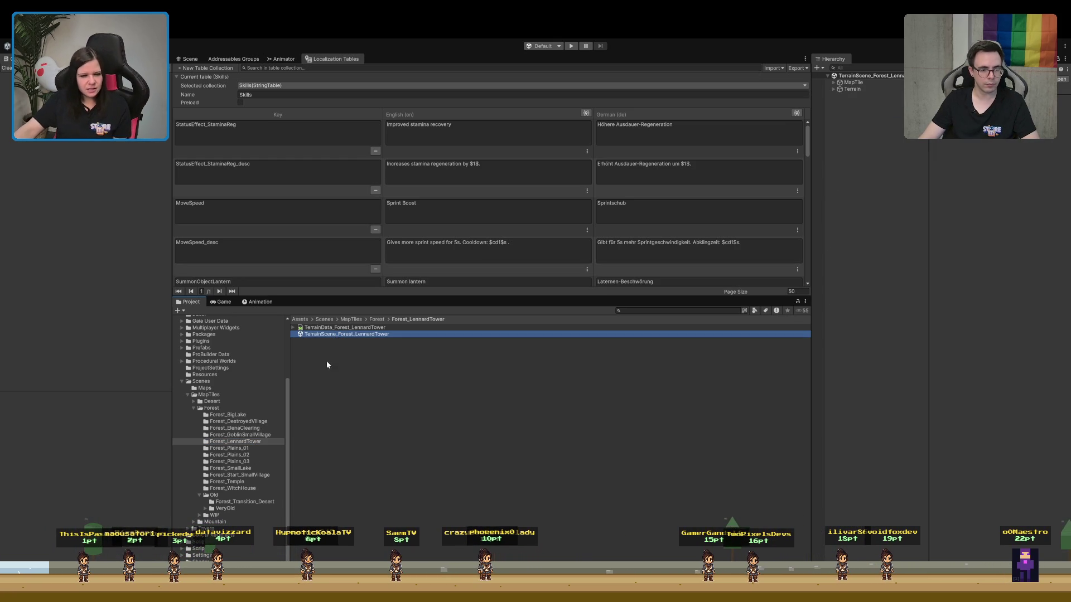
Enlarge the Scene view and orbit to a top-down view of the LennardTower forest terrain
{"action": "left_click", "coordinate": [192, 58]}
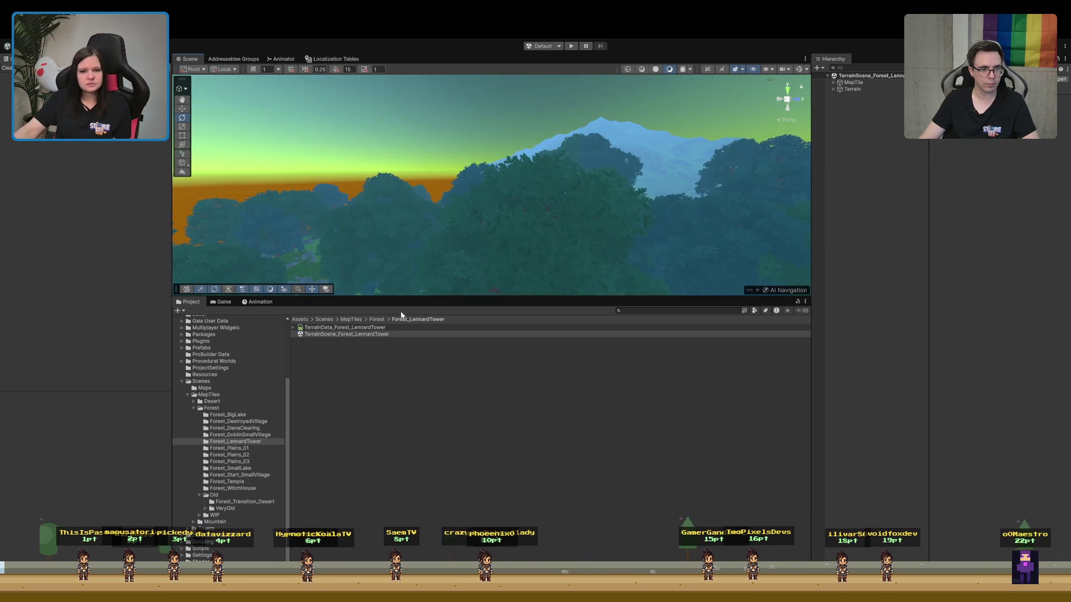
{"action": "left_click_drag", "start_coordinate": [403, 298], "coordinate": [407, 443]}
{"action": "left_click_drag", "start_coordinate": [414, 318], "coordinate": [449, 421]}
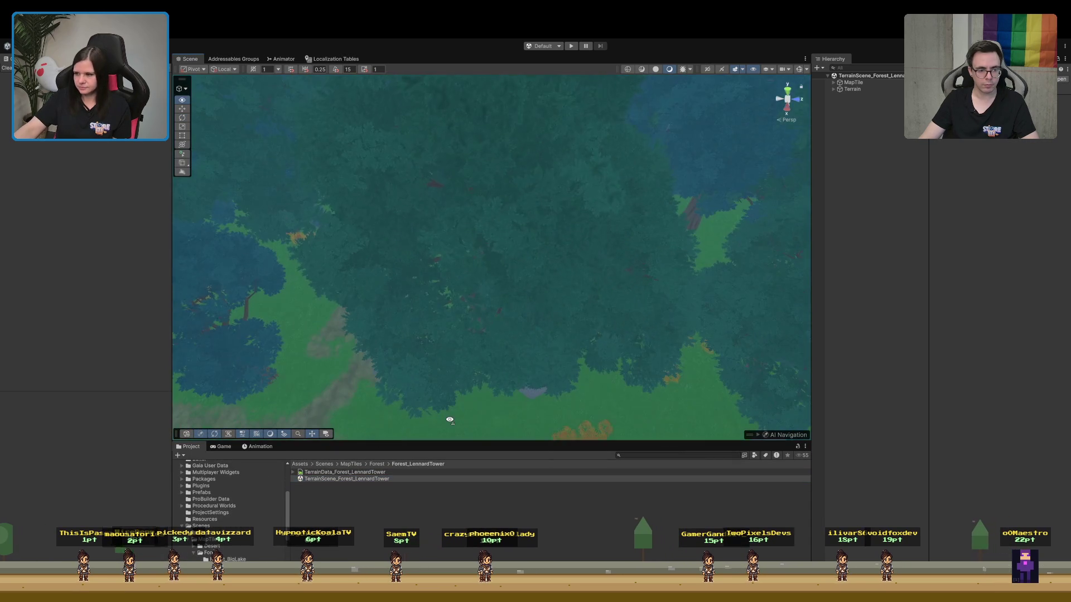
{"action": "mouse_move", "coordinate": [489, 357]}
{"action": "left_mouse_down"}
{"action": "mouse_move", "coordinate": [468, 361]}
{"action": "mouse_move", "coordinate": [495, 298]}
{"action": "mouse_move", "coordinate": [507, 320]}
{"action": "mouse_move", "coordinate": [751, 318]}
{"action": "mouse_move", "coordinate": [839, 260]}
{"action": "mouse_move", "coordinate": [864, 256]}
{"action": "mouse_move", "coordinate": [428, 295]}
{"action": "mouse_move", "coordinate": [603, 320]}
{"action": "mouse_move", "coordinate": [612, 292]}
{"action": "mouse_move", "coordinate": [507, 270]}
{"action": "mouse_move", "coordinate": [397, 291]}
{"action": "mouse_move", "coordinate": [518, 295]}
{"action": "mouse_move", "coordinate": [490, 308]}
{"action": "mouse_move", "coordinate": [342, 256]}
{"action": "mouse_move", "coordinate": [389, 282]}
{"action": "mouse_move", "coordinate": [526, 304]}
{"action": "mouse_move", "coordinate": [852, 304]}
{"action": "mouse_move", "coordinate": [913, 370]}
{"action": "mouse_move", "coordinate": [1059, 359]}
{"action": "mouse_move", "coordinate": [77, 370]}
{"action": "mouse_move", "coordinate": [118, 375]}
{"action": "left_mouse_up"}
{"action": "mouse_move", "coordinate": [370, 317]}
{"action": "left_mouse_down"}
{"action": "mouse_move", "coordinate": [358, 383]}
{"action": "mouse_move", "coordinate": [454, 411]}
{"action": "mouse_move", "coordinate": [544, 408]}
{"action": "mouse_move", "coordinate": [495, 400]}
{"action": "mouse_move", "coordinate": [485, 426]}
{"action": "mouse_move", "coordinate": [524, 368]}
{"action": "mouse_move", "coordinate": [523, 320]}
{"action": "mouse_move", "coordinate": [377, 334]}
{"action": "left_mouse_up"}
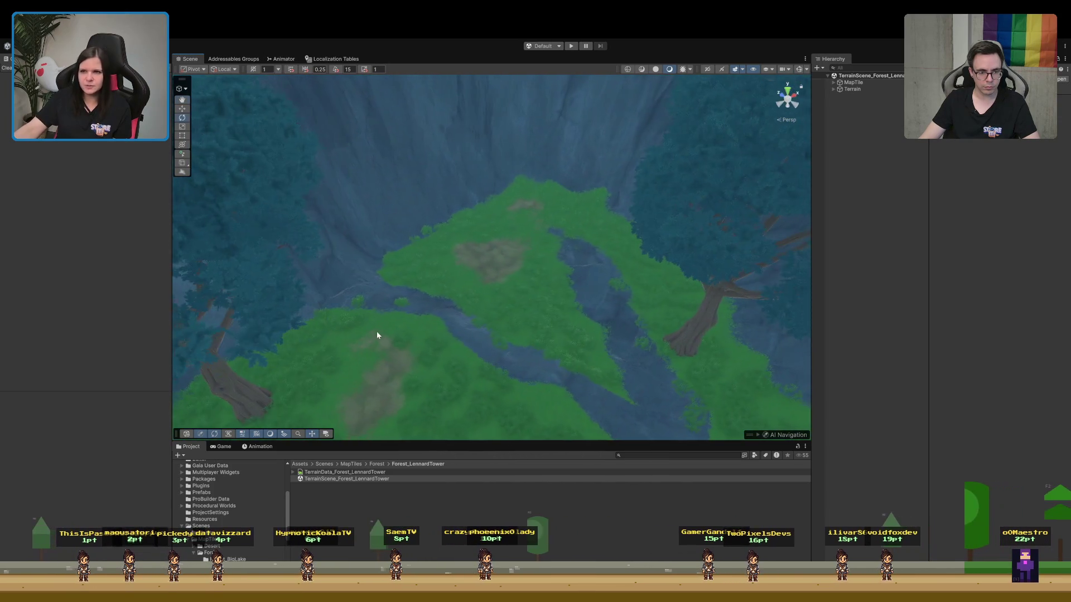
Expand MapTile's LootLocations and select the LootLocation_Forest_Dirt object
{"action": "left_click", "coordinate": [833, 83]}
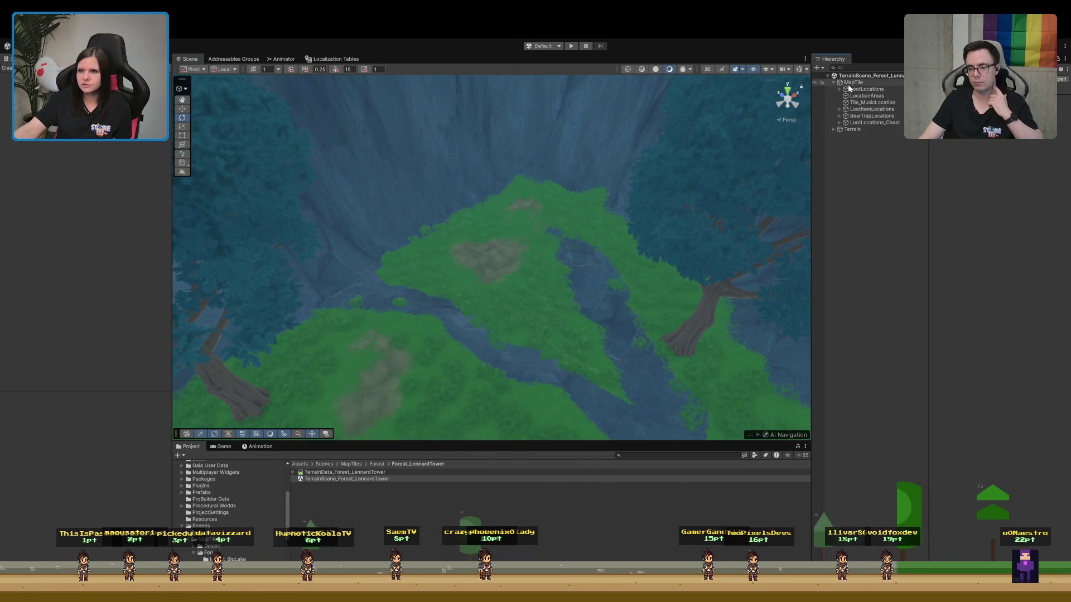
{"action": "left_click", "coordinate": [839, 90]}
{"action": "left_click", "coordinate": [872, 96]}
{"action": "mouse_move", "coordinate": [701, 227]}
{"action": "left_mouse_down"}
{"action": "mouse_move", "coordinate": [450, 347]}
{"action": "mouse_move", "coordinate": [471, 359]}
{"action": "mouse_move", "coordinate": [437, 362]}
{"action": "left_mouse_up"}
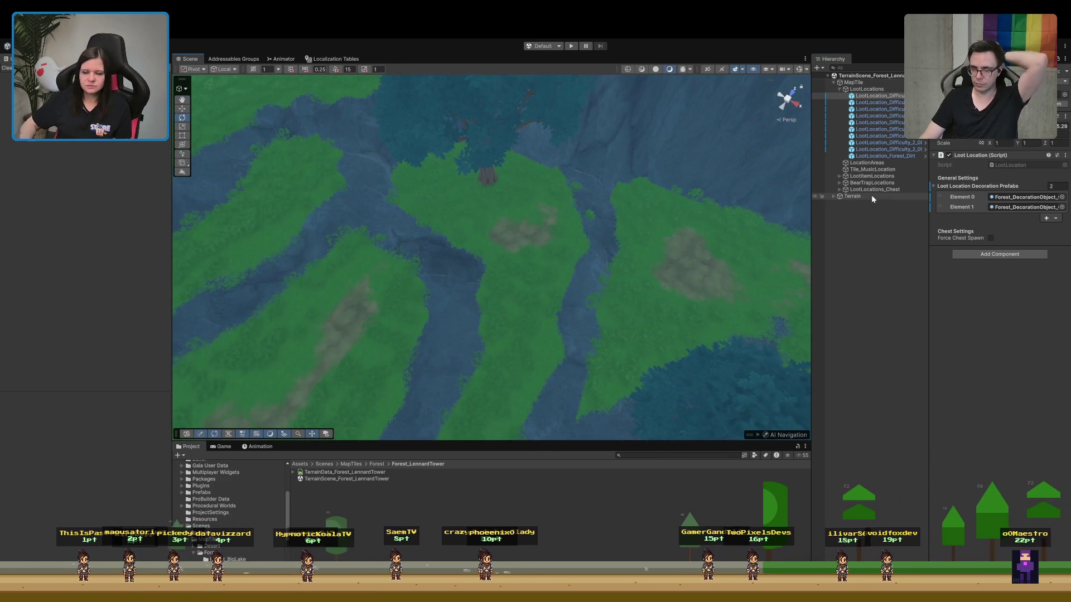
{"action": "mouse_move", "coordinate": [703, 234]}
{"action": "left_mouse_down"}
{"action": "mouse_move", "coordinate": [670, 253]}
{"action": "mouse_move", "coordinate": [533, 240]}
{"action": "mouse_move", "coordinate": [492, 215]}
{"action": "left_mouse_up"}
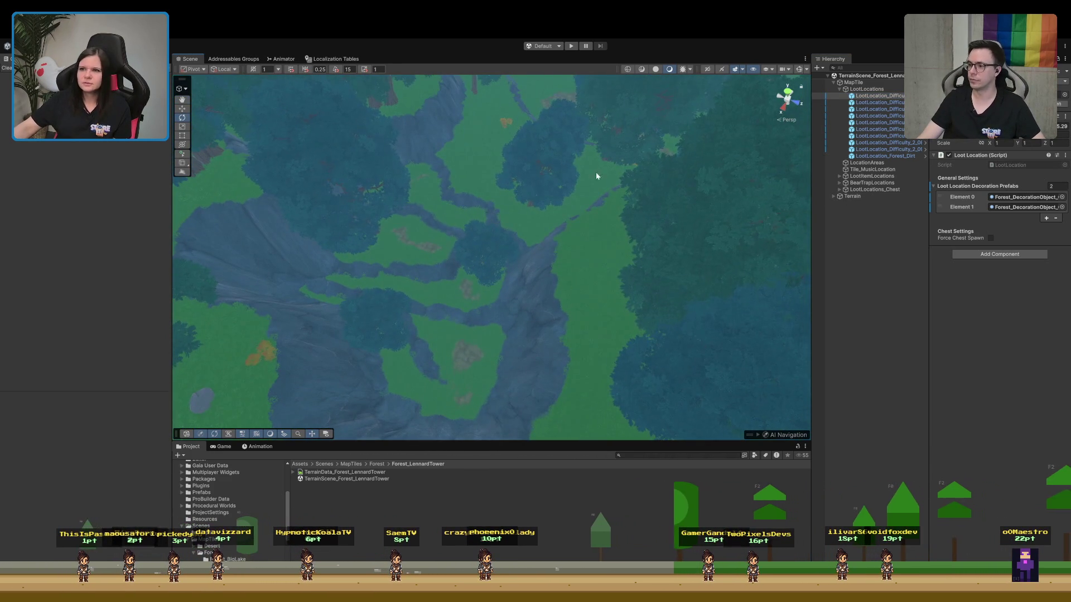
{"action": "key", "text": "Down"}
{"action": "key", "text": "Down"}
{"action": "key", "text": "Down"}
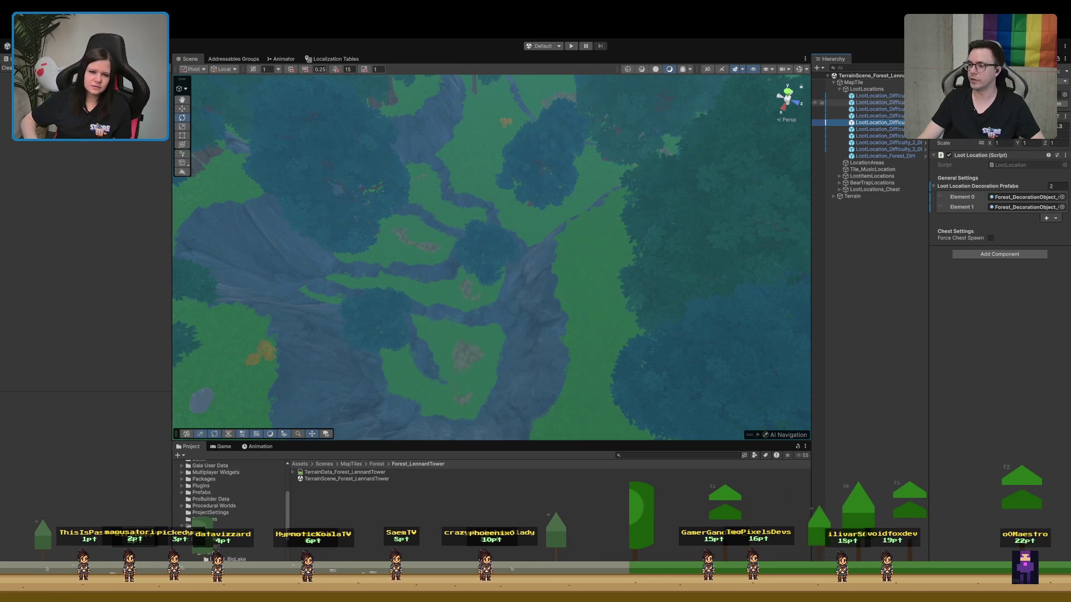
{"action": "key", "text": "Down"}
{"action": "key", "text": "Down"}
{"action": "key", "text": "Down"}
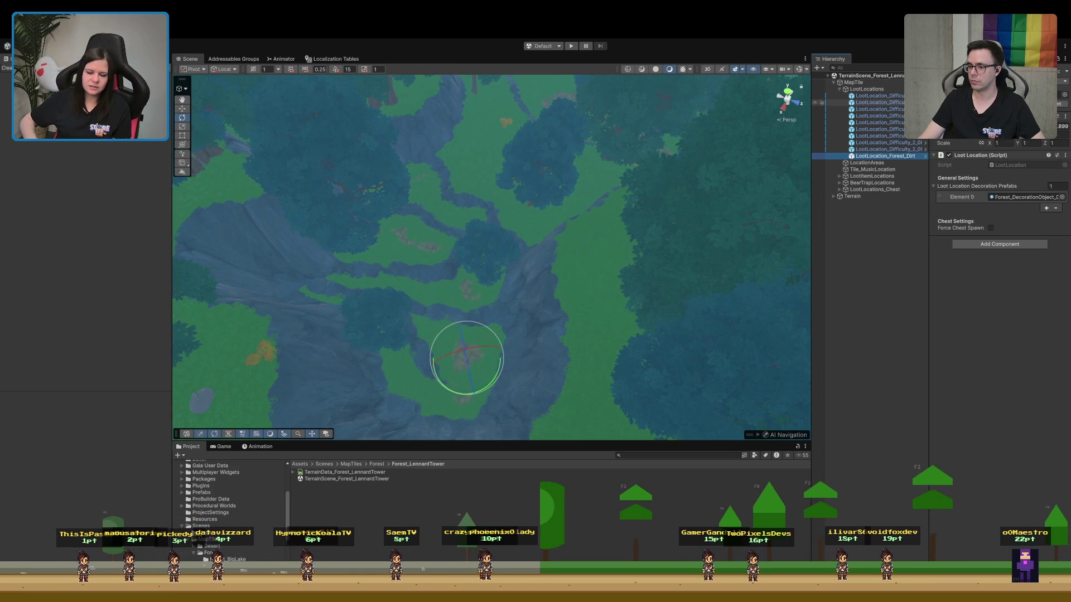
Frame the Forest Dirt loot location in the Scene view and make the Project panel taller
{"action": "mouse_move", "coordinate": [425, 145]}
{"action": "left_mouse_down"}
{"action": "mouse_move", "coordinate": [390, 282]}
{"action": "mouse_move", "coordinate": [335, 203]}
{"action": "mouse_move", "coordinate": [307, 221]}
{"action": "mouse_move", "coordinate": [234, 210]}
{"action": "mouse_move", "coordinate": [485, 175]}
{"action": "mouse_move", "coordinate": [41, 228]}
{"action": "mouse_move", "coordinate": [67, 208]}
{"action": "mouse_move", "coordinate": [66, 192]}
{"action": "mouse_move", "coordinate": [198, 189]}
{"action": "mouse_move", "coordinate": [155, 192]}
{"action": "left_mouse_up"}
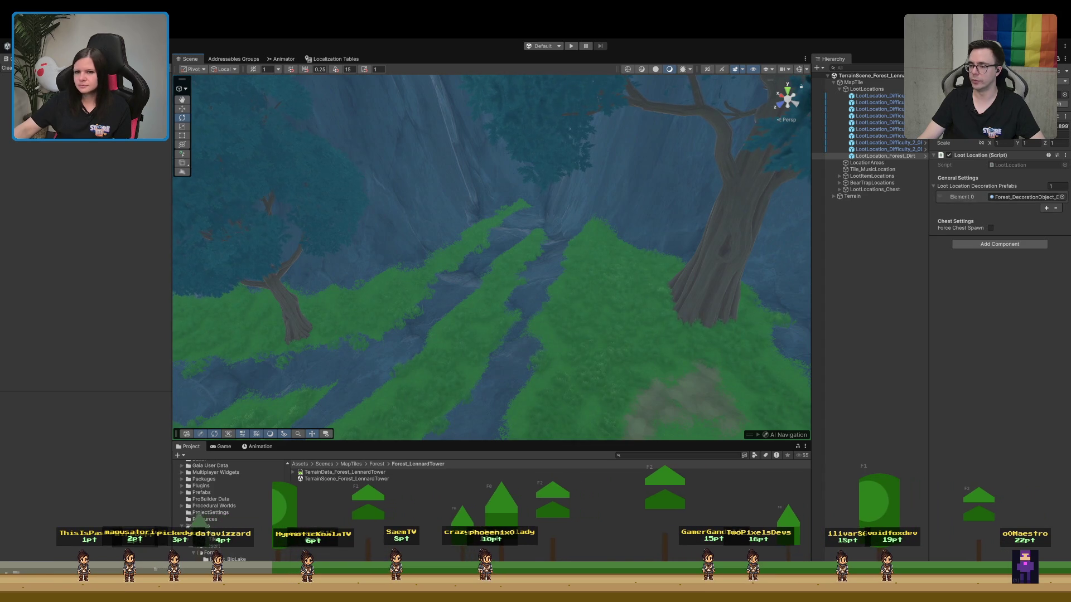
{"action": "key", "text": "f"}
{"action": "mouse_move", "coordinate": [310, 283]}
{"action": "left_mouse_down"}
{"action": "mouse_move", "coordinate": [497, 279]}
{"action": "mouse_move", "coordinate": [311, 296]}
{"action": "mouse_move", "coordinate": [560, 283]}
{"action": "mouse_move", "coordinate": [353, 296]}
{"action": "left_mouse_up"}
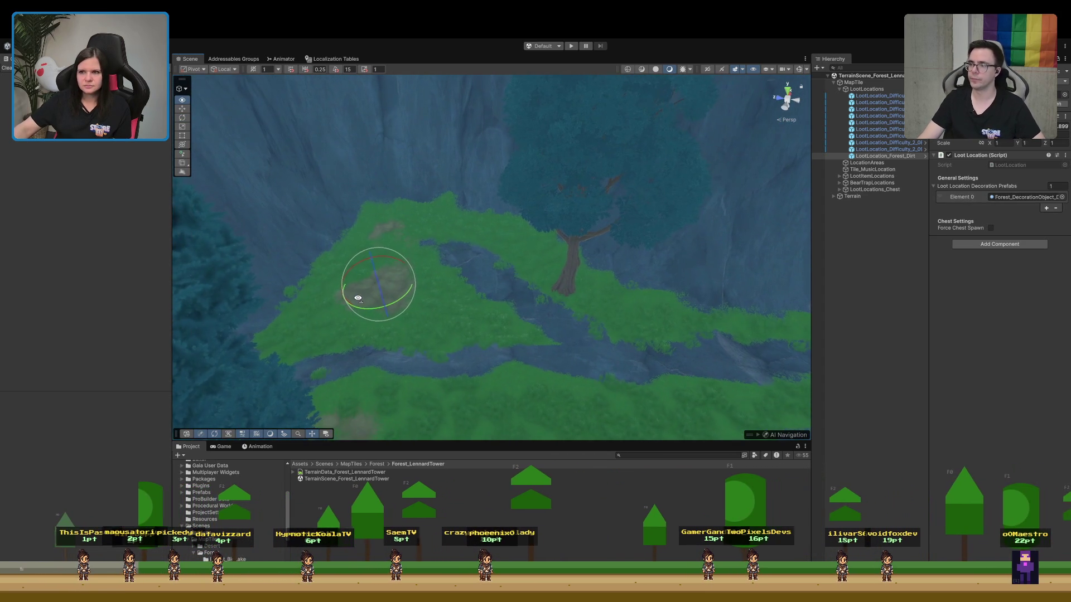
{"action": "left_click_drag", "start_coordinate": [471, 440], "coordinate": [471, 378]}
{"action": "mouse_move", "coordinate": [524, 335]}
{"action": "left_mouse_down"}
{"action": "mouse_move", "coordinate": [502, 267]}
{"action": "mouse_move", "coordinate": [491, 290]}
{"action": "left_mouse_up"}
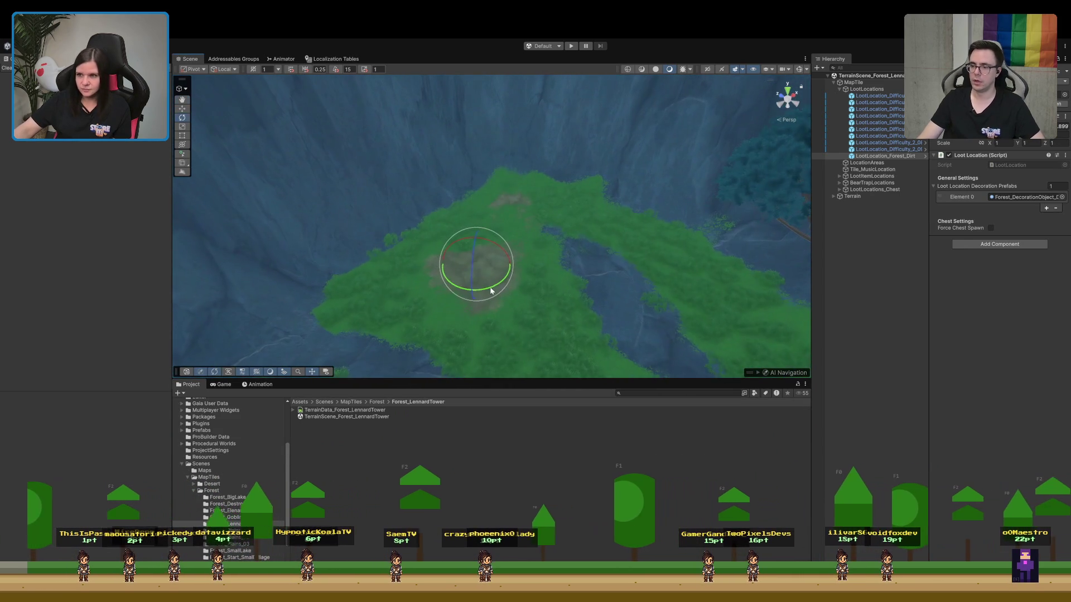
Add Forest_DecorationObject under LootLocation_Forest_Dirt and locate its Obstacle_Dirt_Ugly prefab and ObstacleDirt spawn point
{"action": "left_click", "coordinate": [1022, 198]}
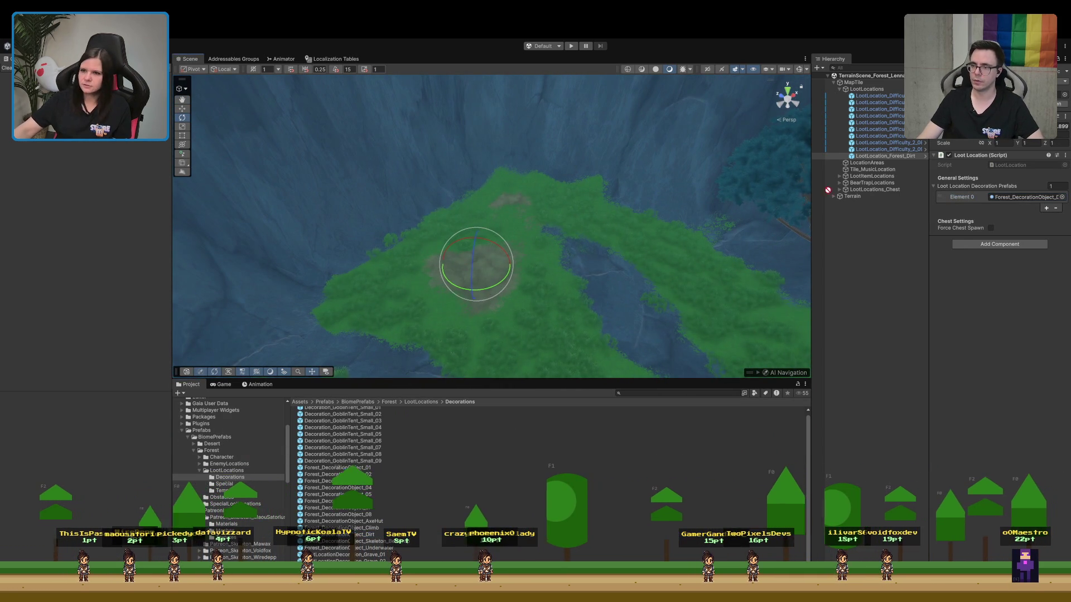
{"action": "left_click_drag", "start_coordinate": [888, 158], "coordinate": [889, 158]}
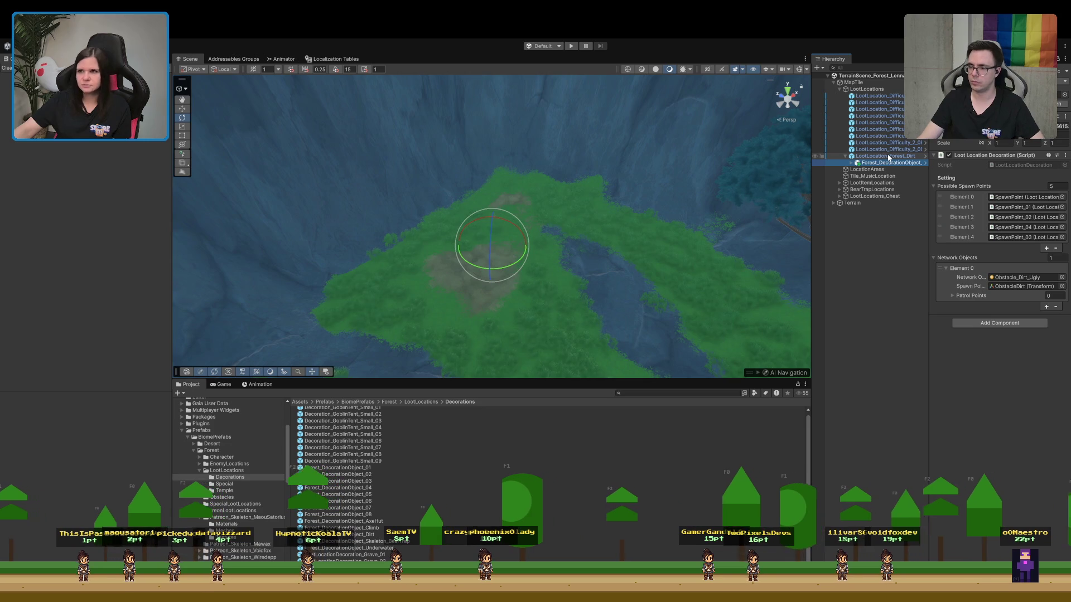
{"action": "type", "text": "5800"}
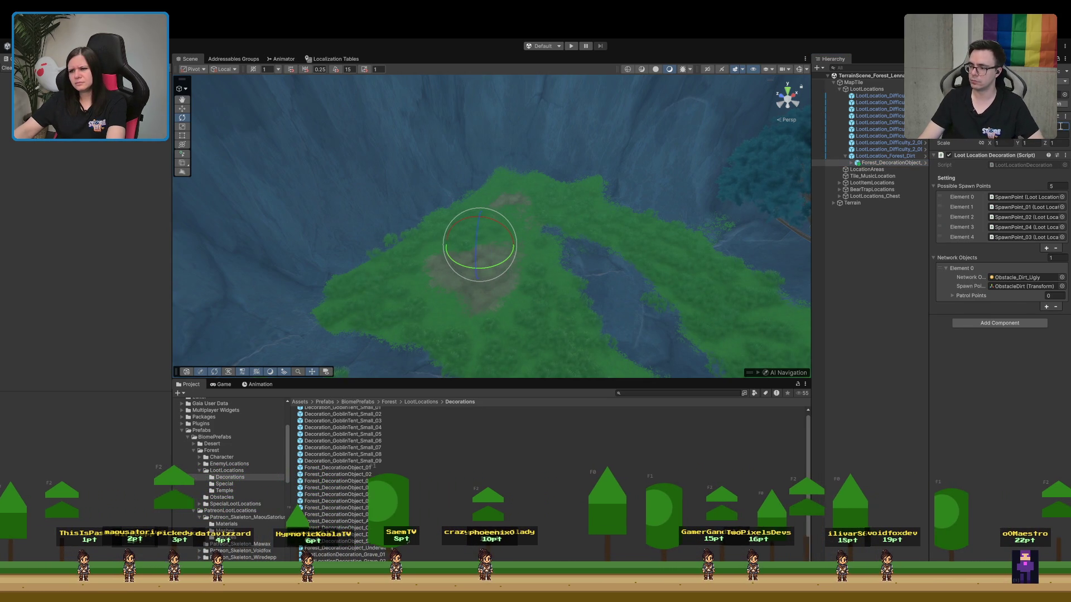
{"action": "left_click_drag", "start_coordinate": [555, 288], "coordinate": [566, 310]}
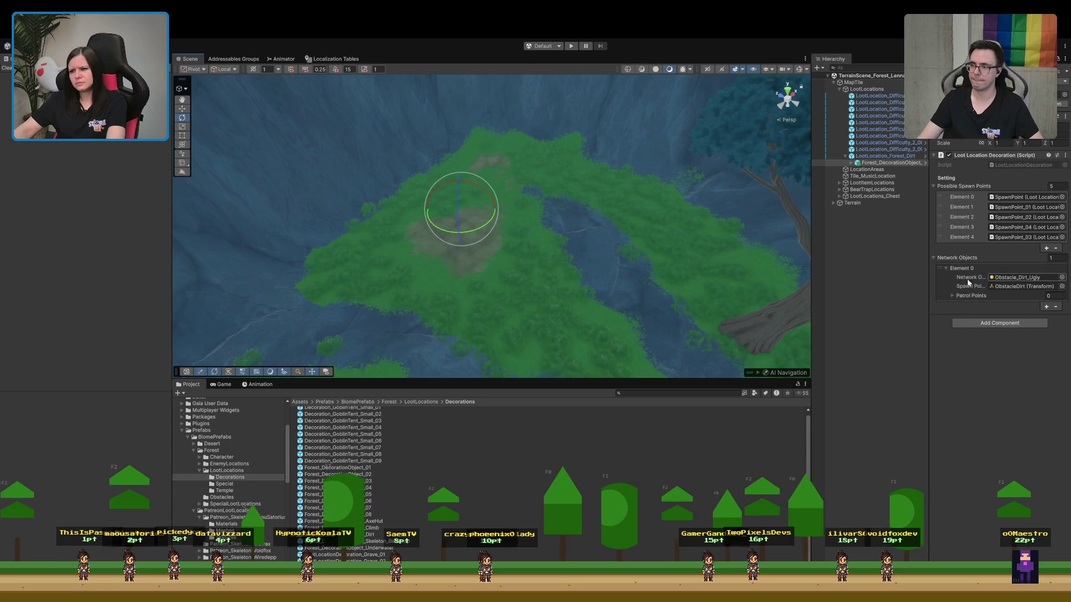
{"action": "left_click", "coordinate": [1008, 278]}
{"action": "left_click", "coordinate": [1009, 287]}
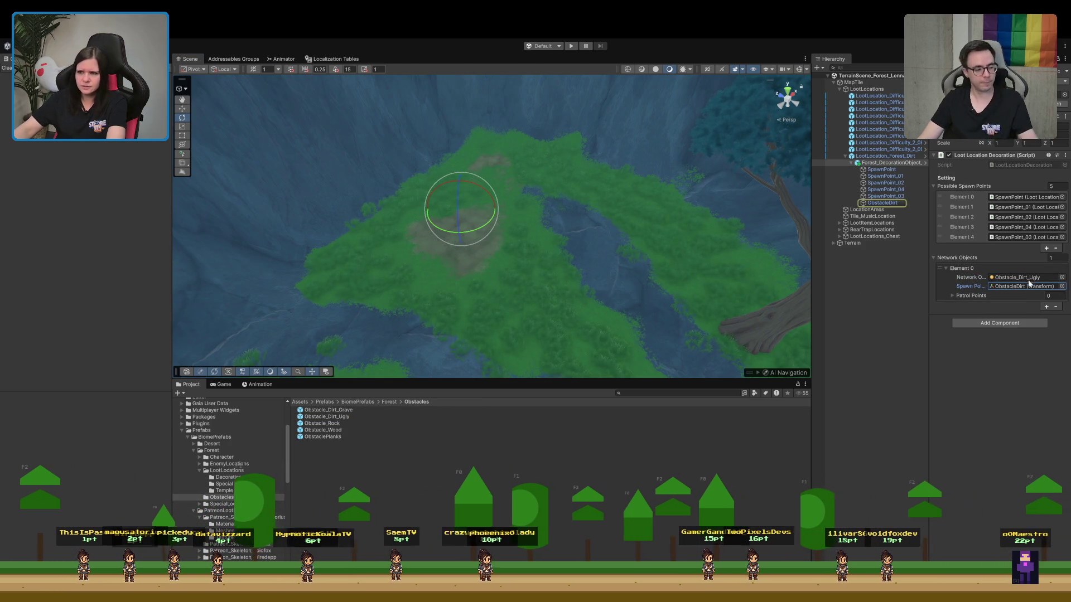
Place Obstacle_Dirt_Ugly under the ObstacleDirt spawn point and move it onto the bare ground
{"action": "left_click", "coordinate": [1009, 278]}
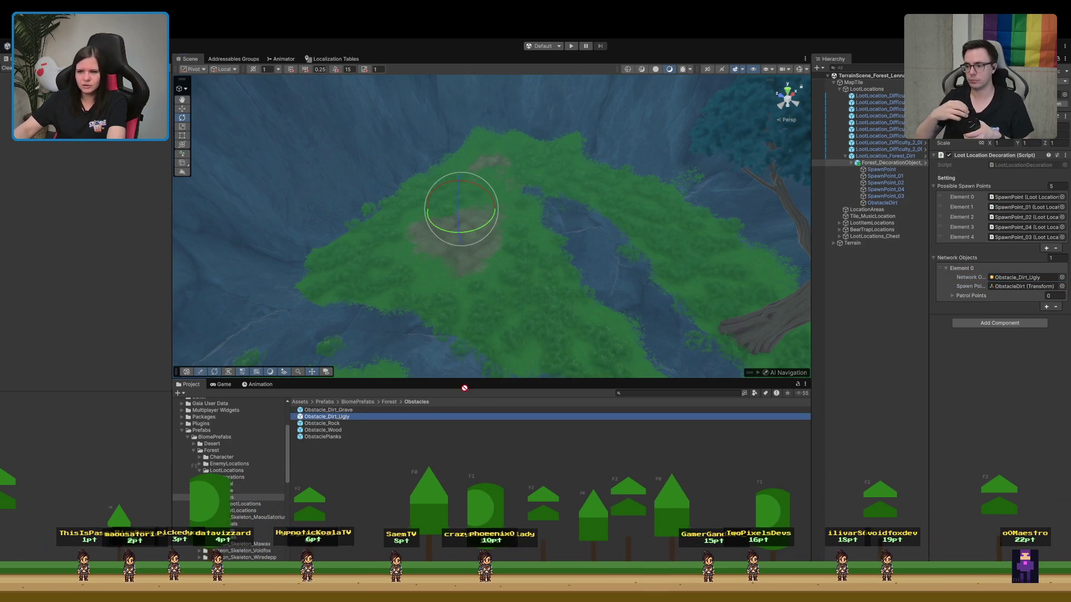
{"action": "left_click", "coordinate": [897, 206]}
{"action": "left_click_drag", "start_coordinate": [891, 205], "coordinate": [887, 204]}
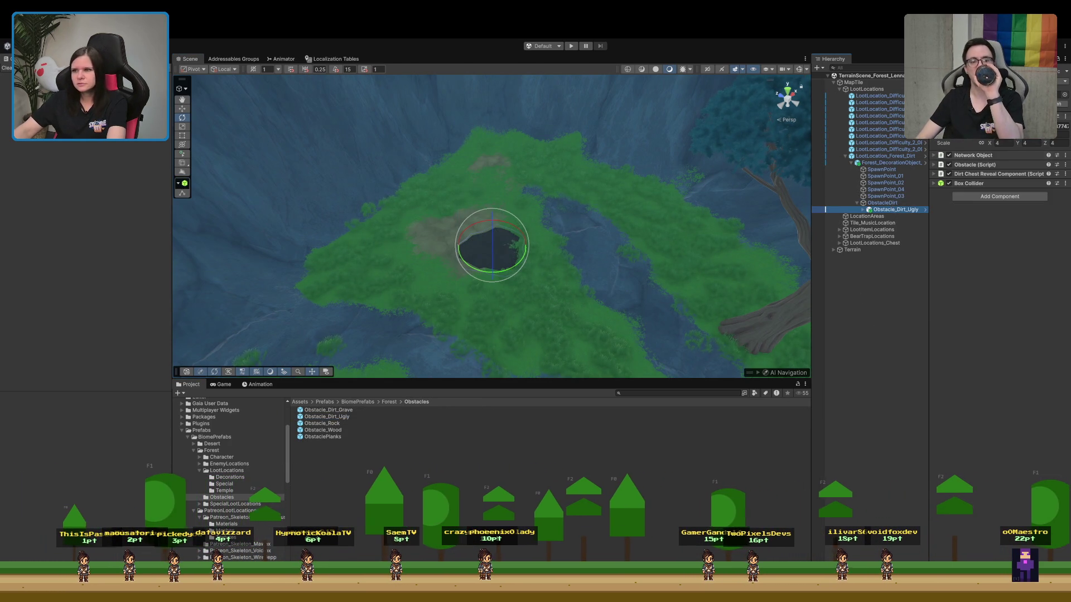
{"action": "left_click_drag", "start_coordinate": [492, 246], "coordinate": [460, 209]}
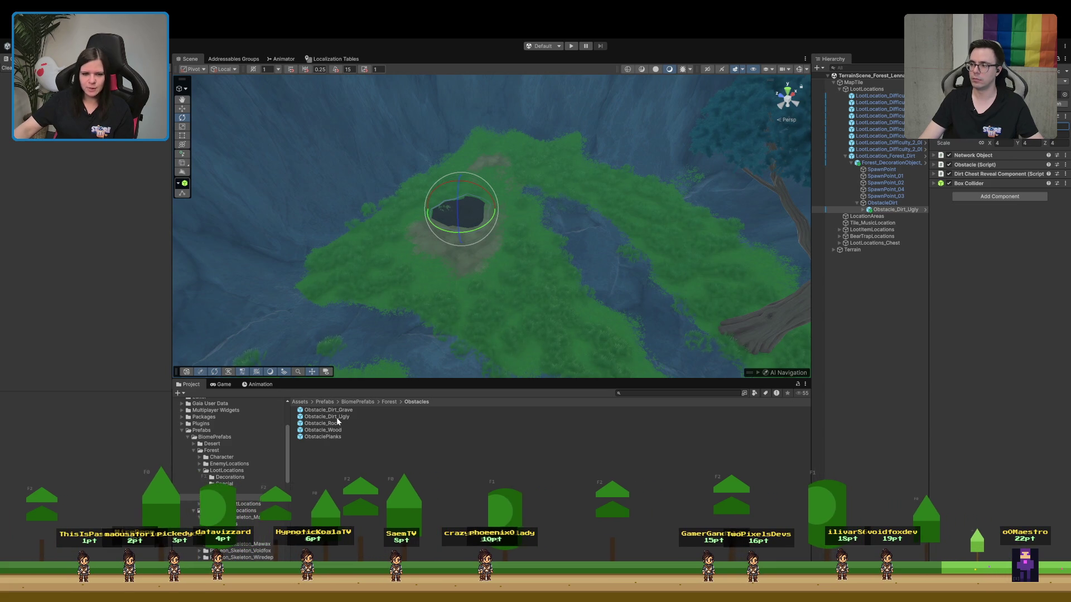
{"action": "mouse_move", "coordinate": [412, 374]}
{"action": "left_mouse_down", "text": "alt"}
{"action": "mouse_move", "coordinate": [524, 263]}
{"action": "mouse_move", "coordinate": [519, 236]}
{"action": "mouse_move", "coordinate": [513, 246]}
{"action": "mouse_move", "coordinate": [521, 211]}
{"action": "left_mouse_up", "text": "alt"}
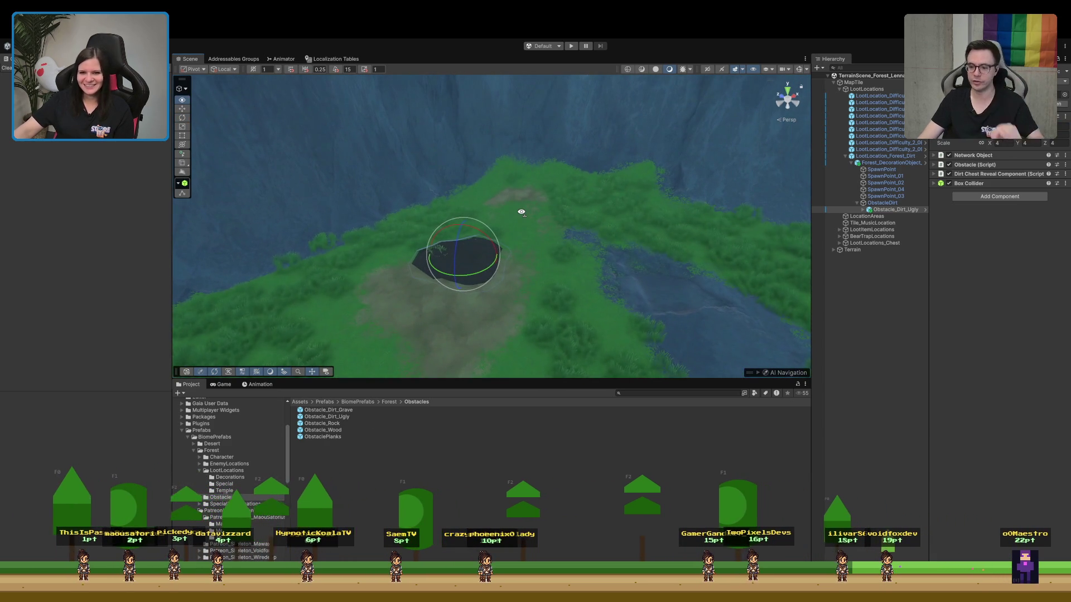
Orbit around the dirt obstacle from several angles to check its placement
{"action": "left_click", "coordinate": [893, 204]}
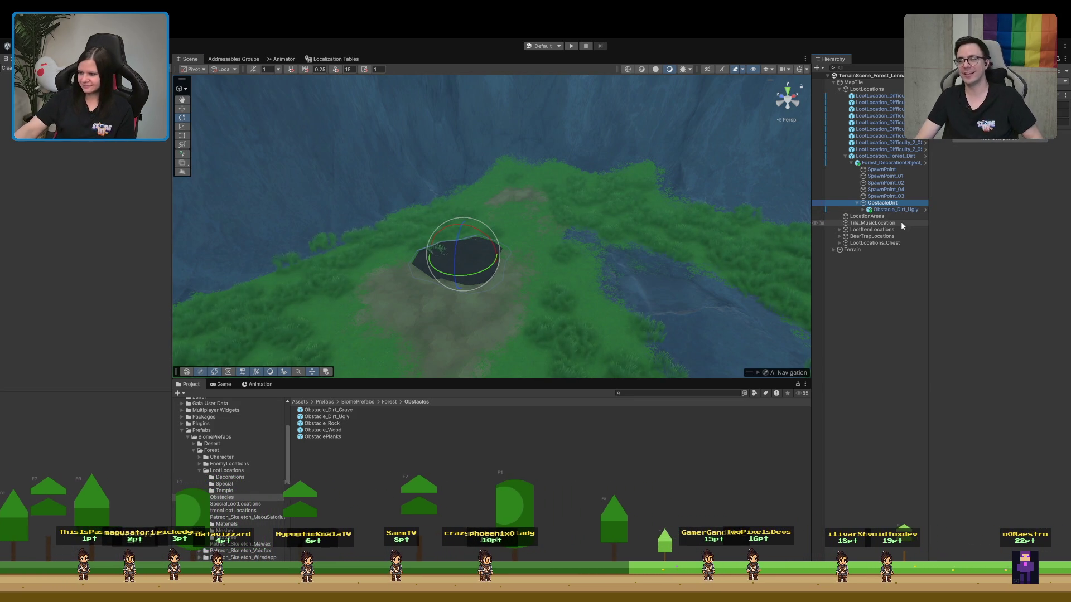
{"action": "mouse_move", "coordinate": [722, 308]}
{"action": "left_mouse_down"}
{"action": "mouse_move", "coordinate": [576, 258]}
{"action": "mouse_move", "coordinate": [596, 253]}
{"action": "left_mouse_up"}
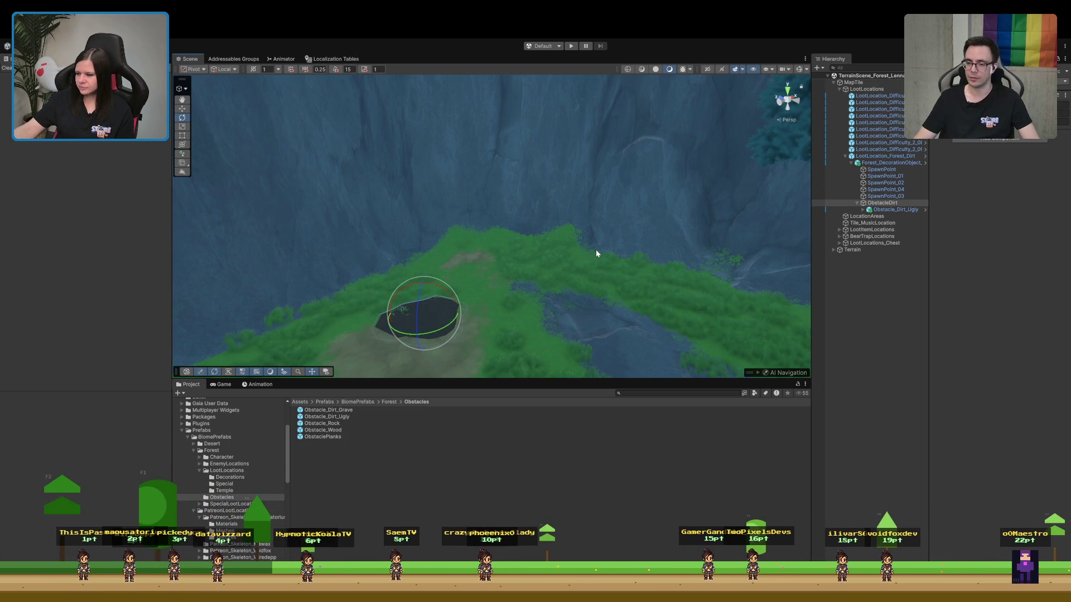
{"action": "mouse_move", "coordinate": [595, 251]}
{"action": "left_mouse_down"}
{"action": "mouse_move", "coordinate": [504, 309]}
{"action": "mouse_move", "coordinate": [552, 277]}
{"action": "mouse_move", "coordinate": [627, 303]}
{"action": "mouse_move", "coordinate": [600, 304]}
{"action": "mouse_move", "coordinate": [615, 310]}
{"action": "left_mouse_up"}
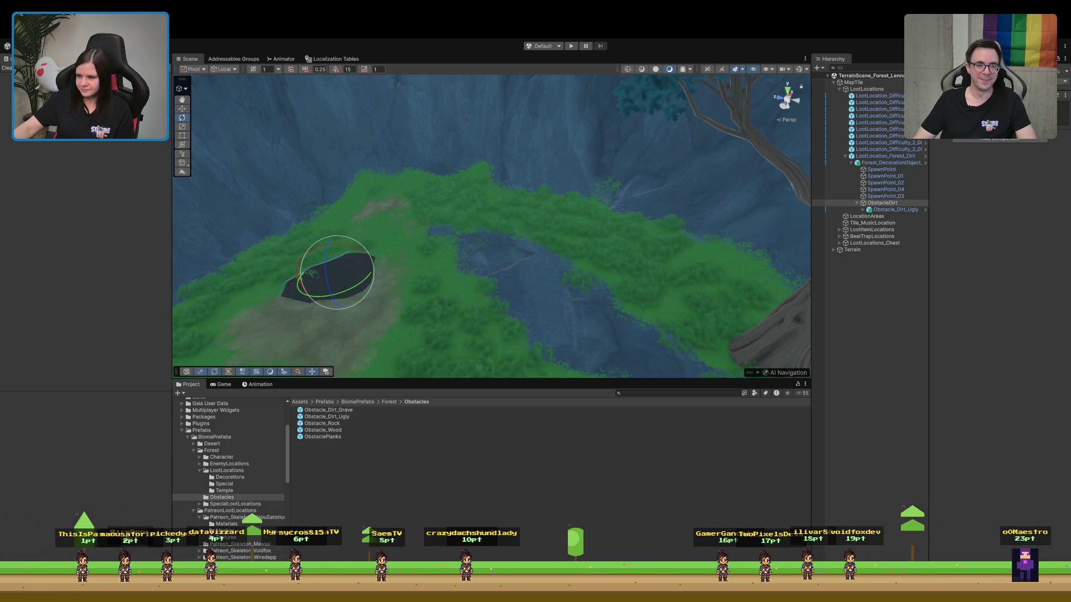
{"action": "left_click_drag", "start_coordinate": [540, 282], "coordinate": [540, 282]}
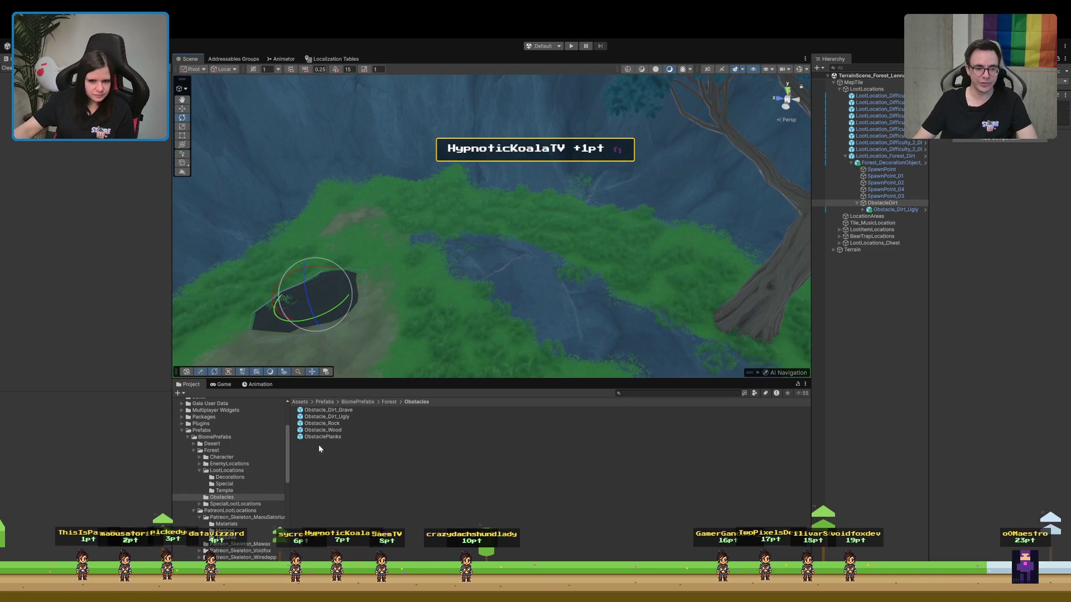
{"action": "left_click", "coordinate": [633, 393]}
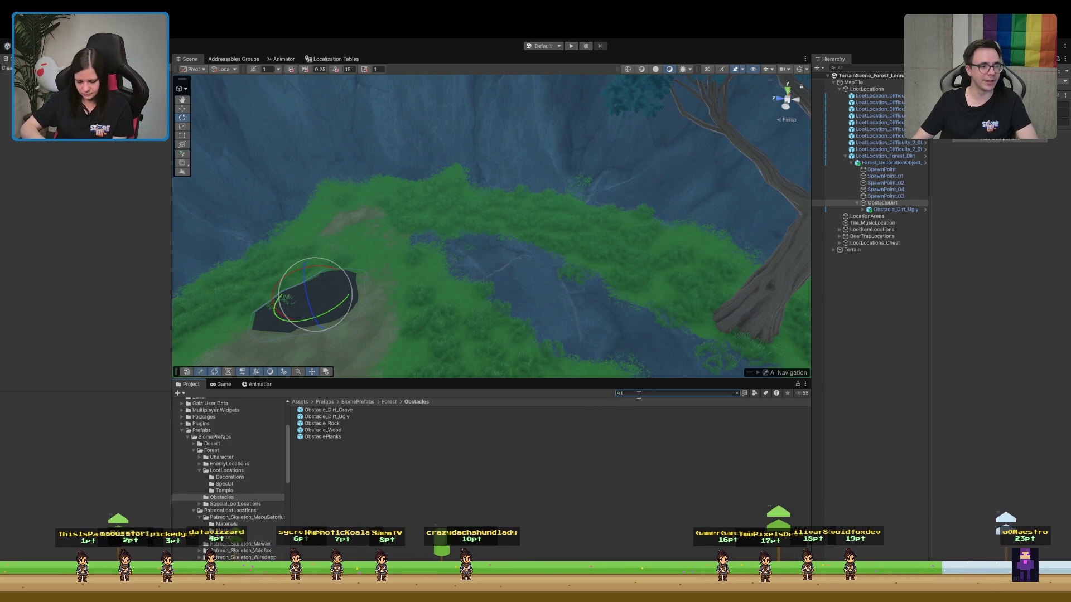
Search the Project for 'ruin t:prefab' and show the results as large thumbnails
{"action": "type", "text": "t:prefab"}
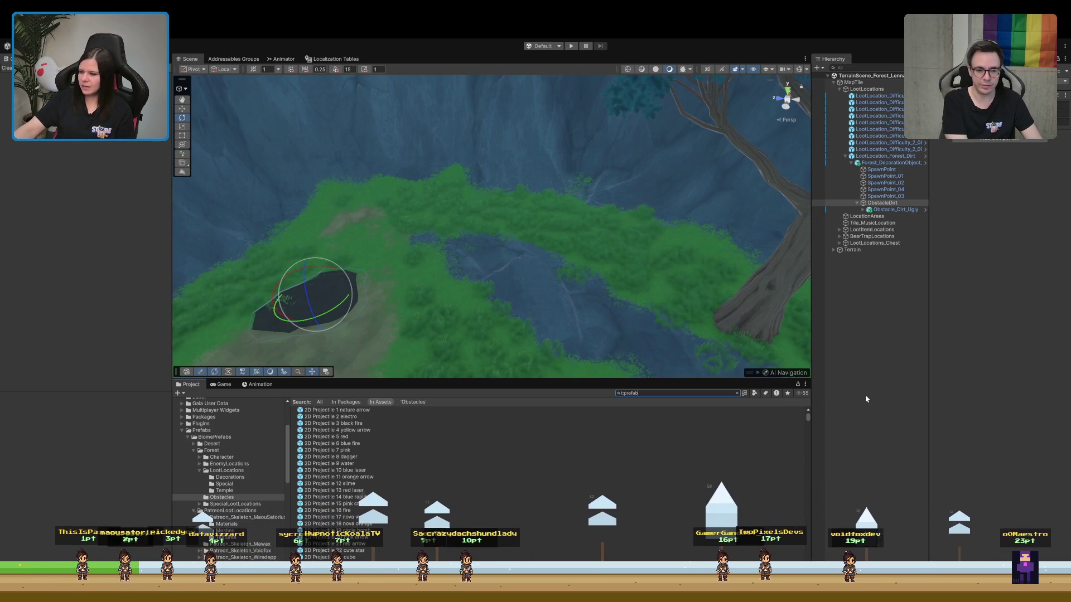
{"action": "left_click_drag", "start_coordinate": [561, 212], "coordinate": [584, 444]}
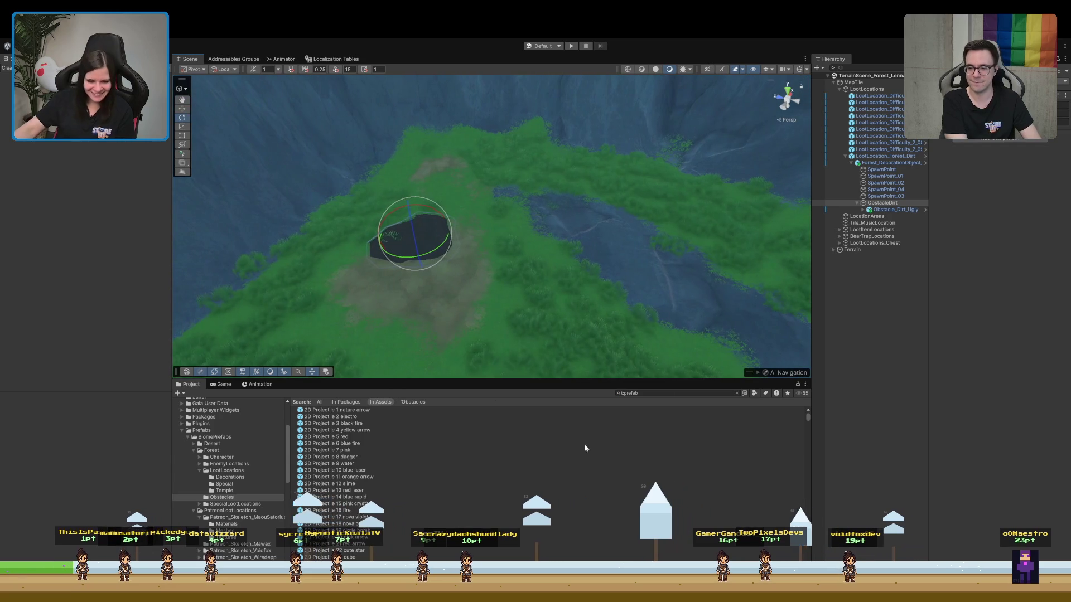
{"action": "left_click", "coordinate": [663, 393]}
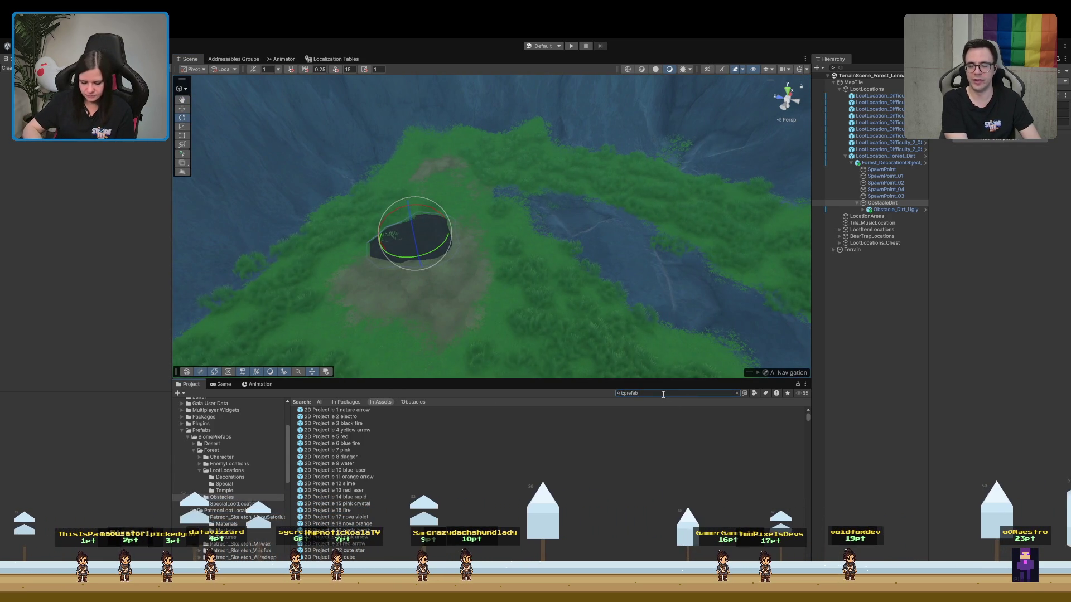
{"action": "type", "text": " ru"}
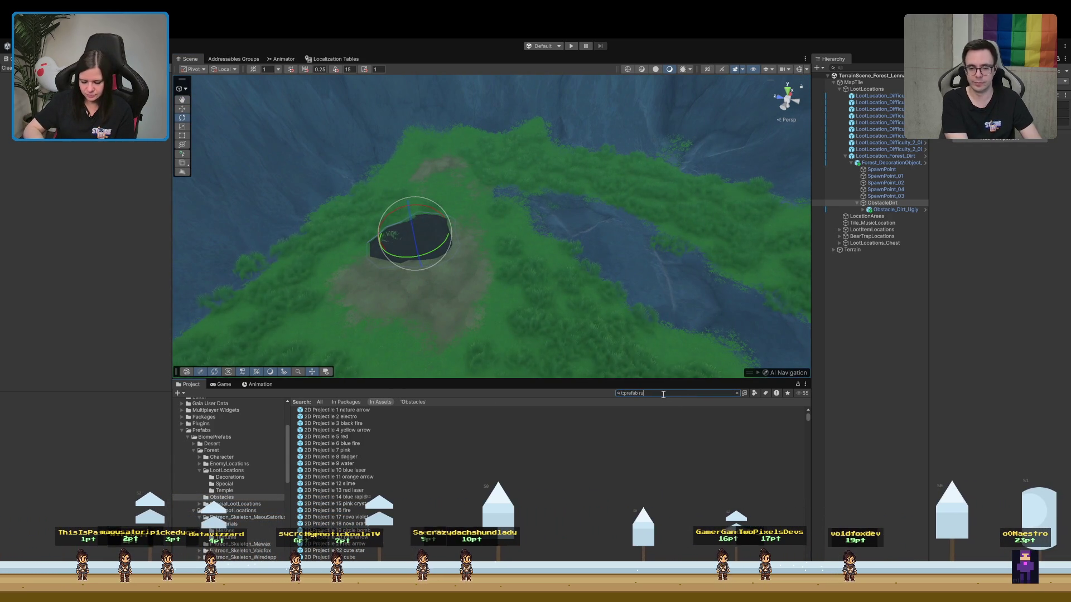
{"action": "type", "text": "in"}
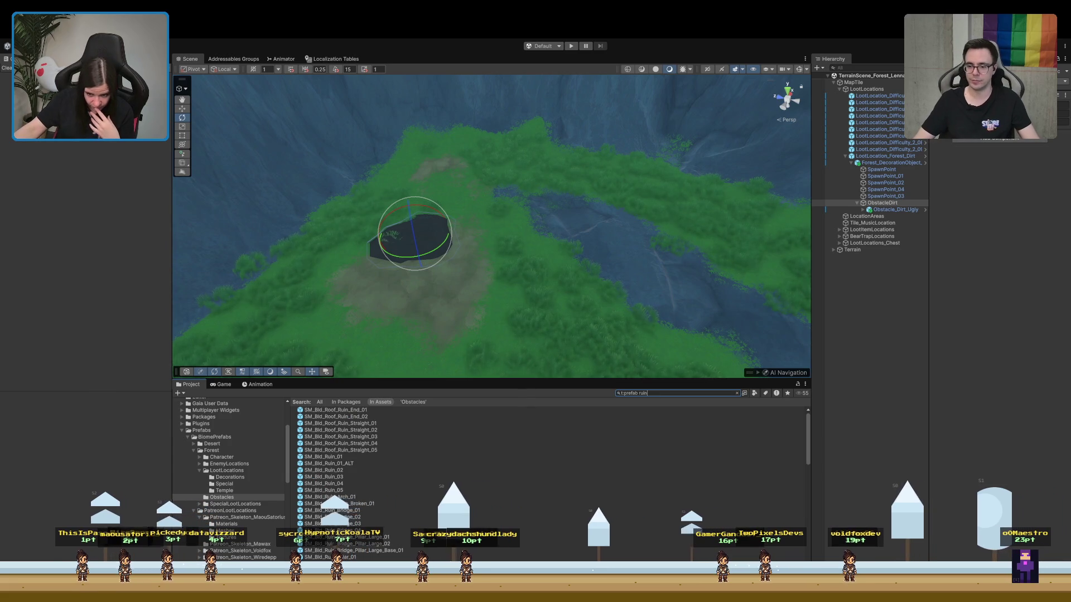
{"action": "scroll", "coordinate": [490, 435], "scroll_direction": "up", "scroll_amount": 3}
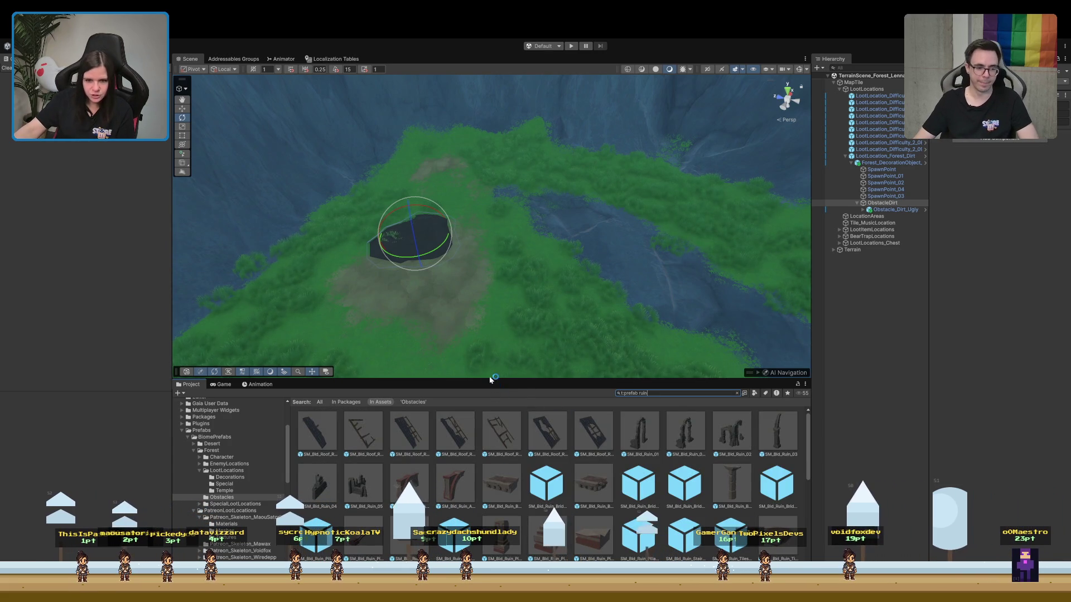
{"action": "left_click_drag", "start_coordinate": [490, 377], "coordinate": [490, 331]}
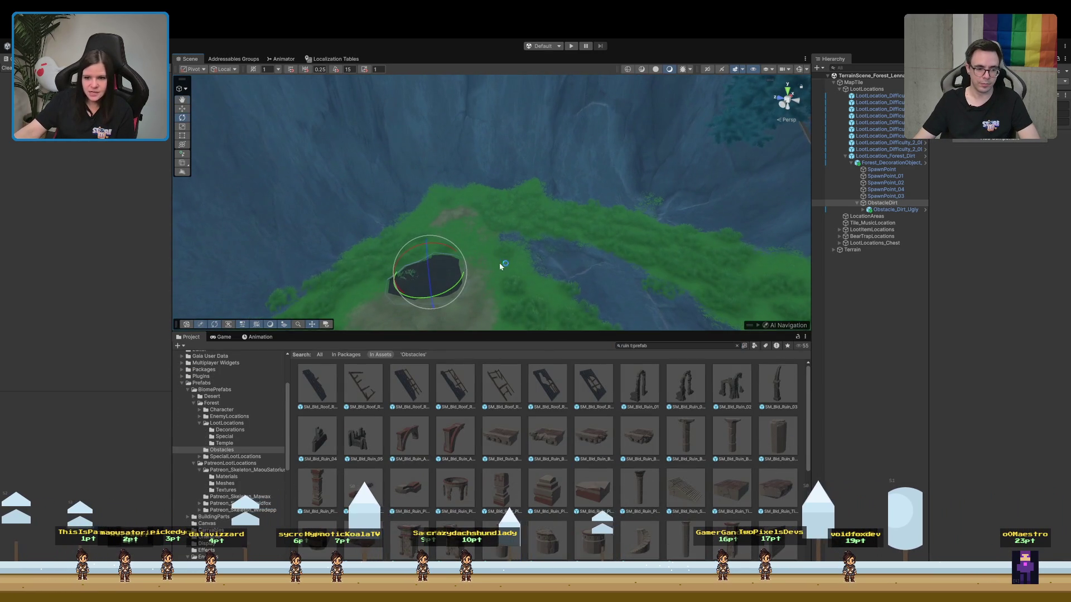
Compare the SM_Bld_Ruin_01 and SM_Bld_Ruin_01_ALT previews, then place the ALT arch on the clifftop
{"action": "left_click", "coordinate": [640, 387]}
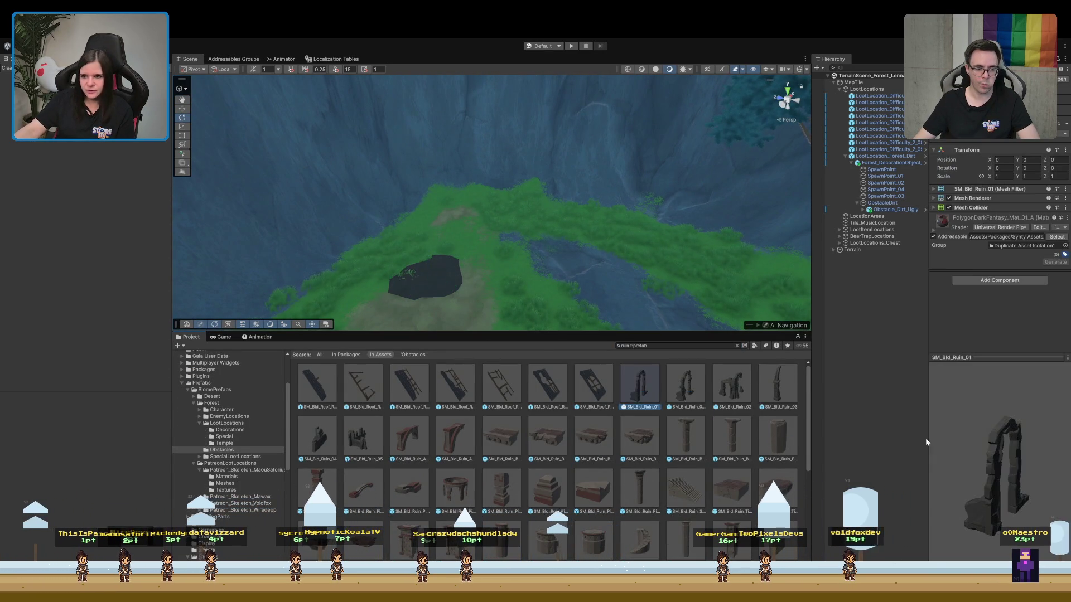
{"action": "mouse_move", "coordinate": [999, 475]}
{"action": "left_mouse_down"}
{"action": "mouse_move", "coordinate": [927, 467]}
{"action": "mouse_move", "coordinate": [990, 468]}
{"action": "mouse_move", "coordinate": [964, 467]}
{"action": "left_mouse_up"}
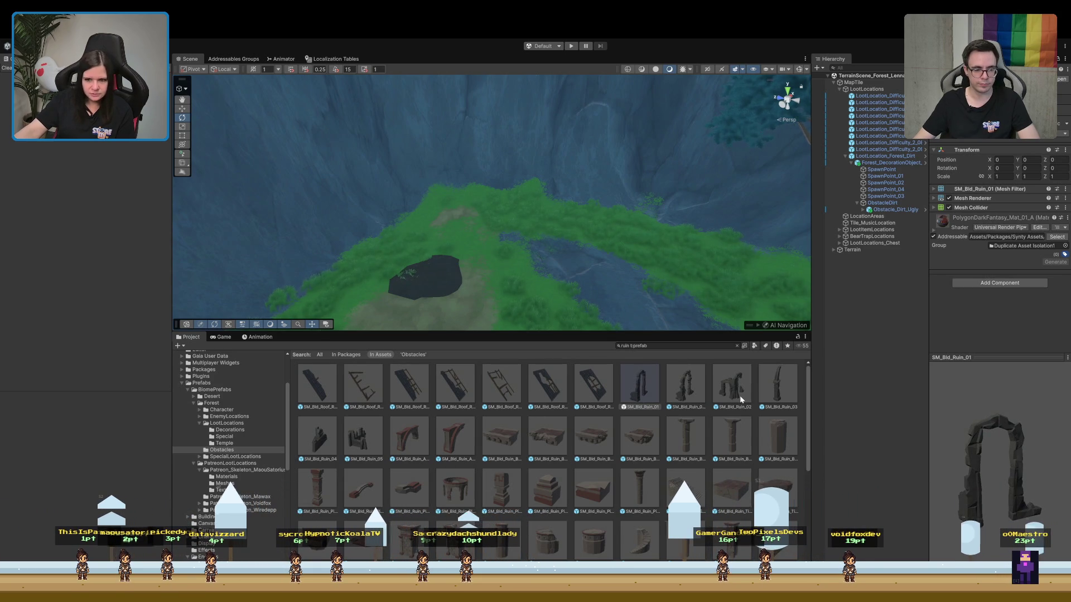
{"action": "left_click", "coordinate": [685, 385]}
{"action": "mouse_move", "coordinate": [953, 451]}
{"action": "left_mouse_down"}
{"action": "mouse_move", "coordinate": [951, 482]}
{"action": "mouse_move", "coordinate": [939, 469]}
{"action": "mouse_move", "coordinate": [962, 464]}
{"action": "mouse_move", "coordinate": [952, 483]}
{"action": "mouse_move", "coordinate": [487, 192]}
{"action": "mouse_move", "coordinate": [612, 231]}
{"action": "left_mouse_up"}
{"action": "mouse_move", "coordinate": [689, 390]}
{"action": "left_mouse_down"}
{"action": "mouse_move", "coordinate": [490, 198]}
{"action": "mouse_move", "coordinate": [473, 220]}
{"action": "mouse_move", "coordinate": [598, 226]}
{"action": "mouse_move", "coordinate": [549, 238]}
{"action": "left_mouse_up"}
Move the SM_Bld_Ruin_01_ALT ruin back toward the cliff and shift it left along it
{"action": "key", "text": "w"}
{"action": "left_click_drag", "start_coordinate": [467, 237], "coordinate": [478, 208]}
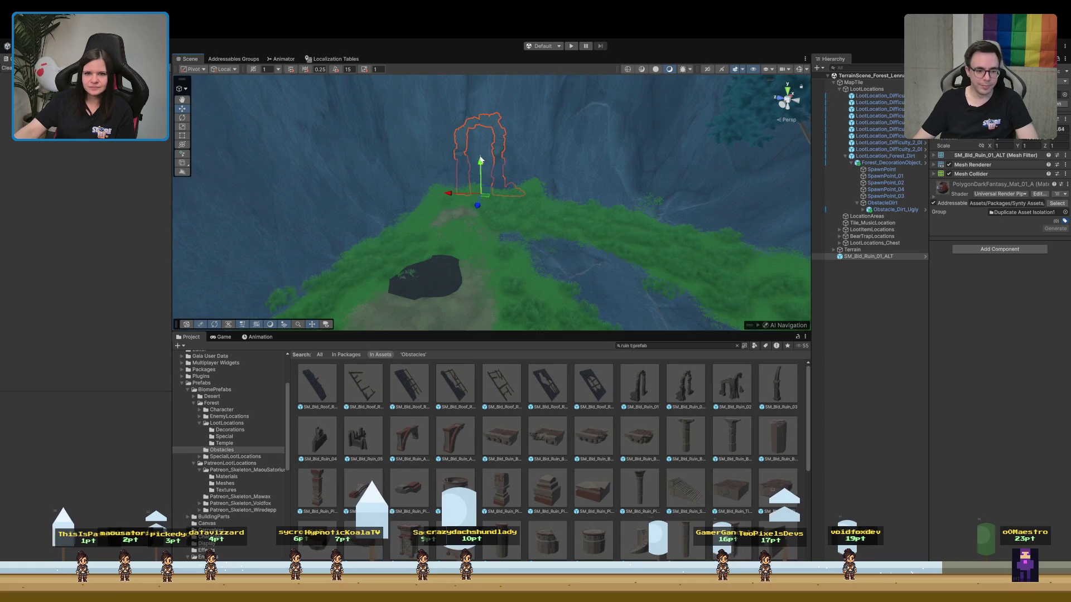
{"action": "mouse_move", "coordinate": [476, 156]}
{"action": "left_mouse_down"}
{"action": "mouse_move", "coordinate": [429, 121]}
{"action": "mouse_move", "coordinate": [422, 143]}
{"action": "mouse_move", "coordinate": [402, 151]}
{"action": "mouse_move", "coordinate": [411, 160]}
{"action": "left_mouse_up"}
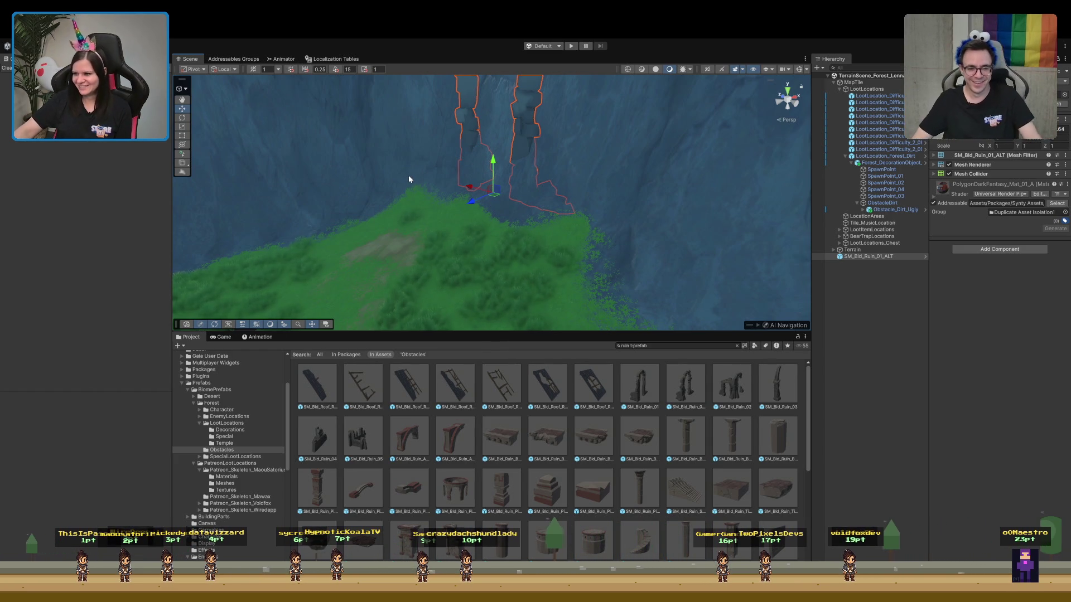
{"action": "mouse_move", "coordinate": [418, 216]}
{"action": "left_mouse_down"}
{"action": "mouse_move", "coordinate": [435, 232]}
{"action": "mouse_move", "coordinate": [454, 217]}
{"action": "mouse_move", "coordinate": [400, 207]}
{"action": "mouse_move", "coordinate": [419, 211]}
{"action": "left_mouse_up"}
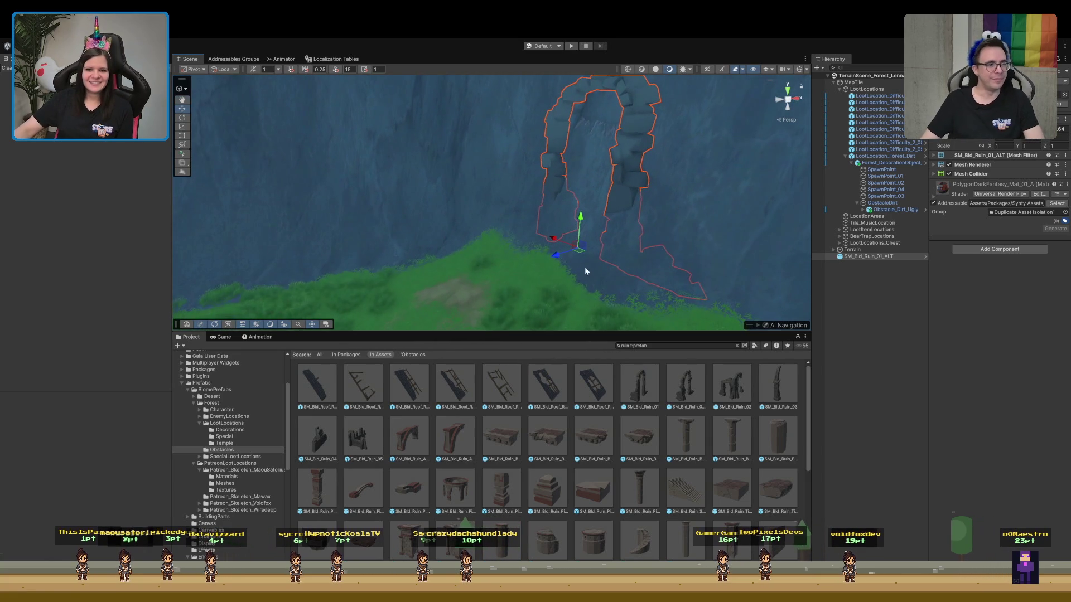
{"action": "mouse_move", "coordinate": [562, 258]}
{"action": "left_mouse_down"}
{"action": "mouse_move", "coordinate": [531, 265]}
{"action": "mouse_move", "coordinate": [531, 248]}
{"action": "mouse_move", "coordinate": [586, 232]}
{"action": "mouse_move", "coordinate": [555, 241]}
{"action": "mouse_move", "coordinate": [497, 215]}
{"action": "mouse_move", "coordinate": [470, 280]}
{"action": "mouse_move", "coordinate": [633, 272]}
{"action": "left_mouse_up"}
Undo the ruin's tilt so it stands upright, turn the arch around its vertical axis, and nudge it left
{"action": "key", "text": "e"}
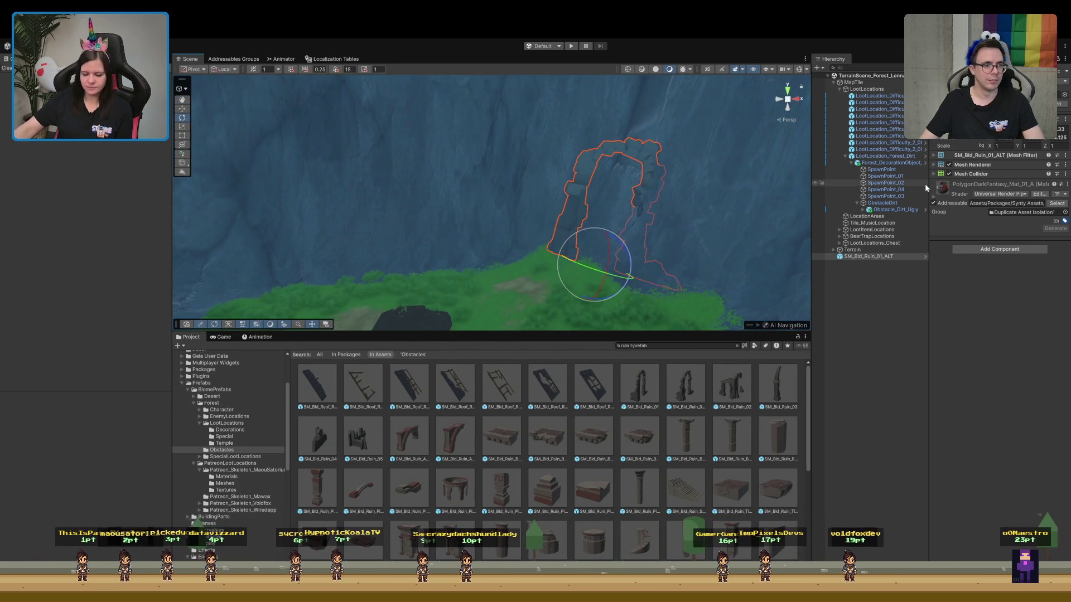
{"action": "key", "text": "ctrl+z"}
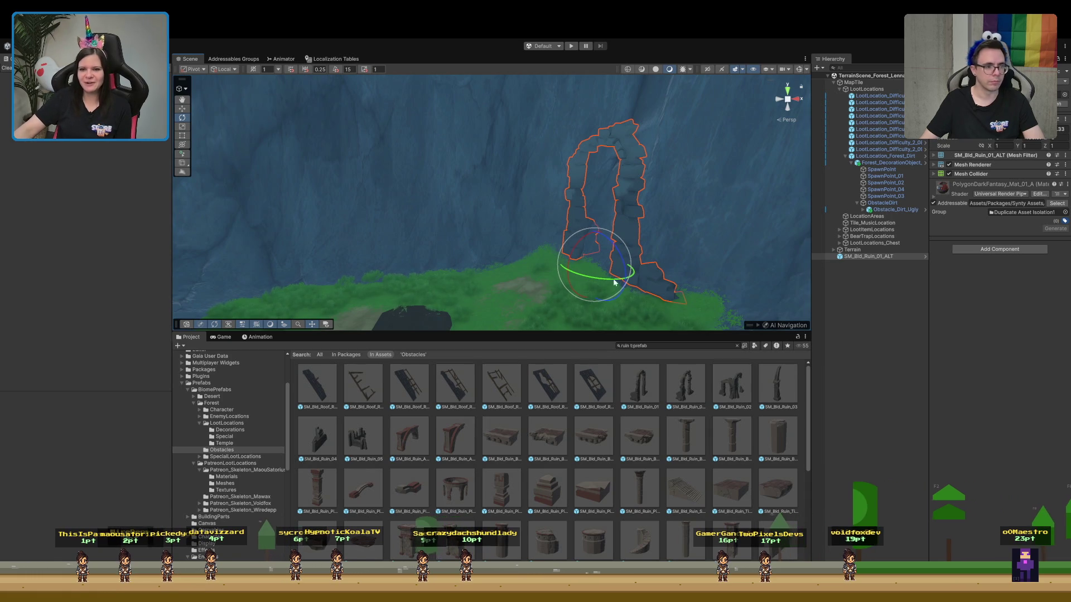
{"action": "left_click_drag", "start_coordinate": [580, 276], "coordinate": [674, 293]}
{"action": "mouse_move", "coordinate": [570, 271]}
{"action": "left_mouse_down"}
{"action": "mouse_move", "coordinate": [400, 290]}
{"action": "mouse_move", "coordinate": [433, 289]}
{"action": "mouse_move", "coordinate": [403, 223]}
{"action": "mouse_move", "coordinate": [413, 255]}
{"action": "mouse_move", "coordinate": [471, 262]}
{"action": "mouse_move", "coordinate": [400, 259]}
{"action": "mouse_move", "coordinate": [393, 286]}
{"action": "mouse_move", "coordinate": [402, 270]}
{"action": "left_mouse_up"}
{"action": "left_click", "coordinate": [572, 262]}
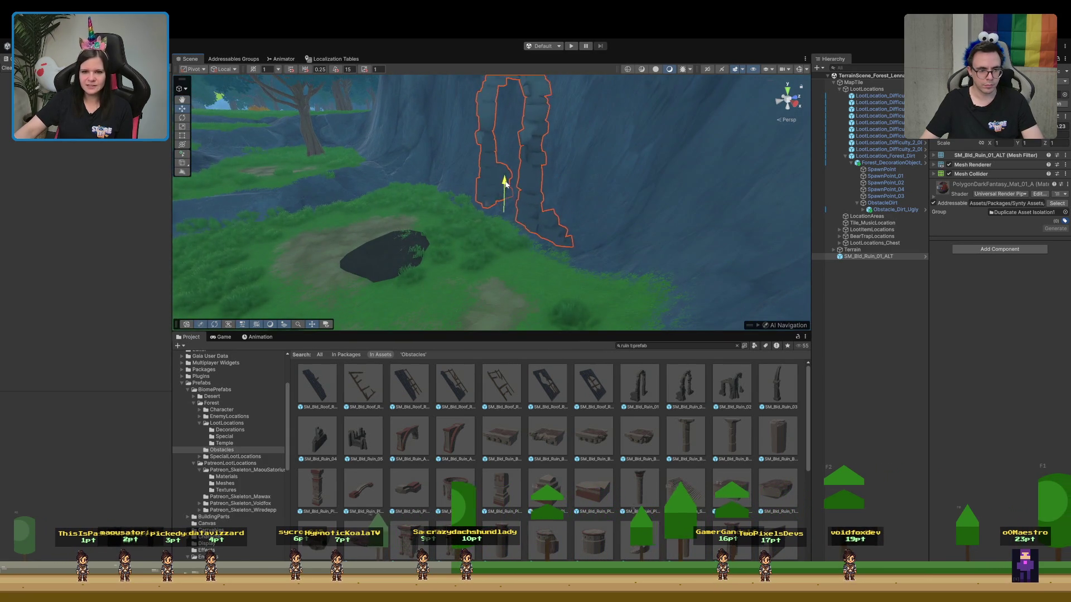
Frame the ruin, tilt it to sit against the cliff, and orbit around to check its placement
{"action": "mouse_move", "coordinate": [477, 224]}
{"action": "left_mouse_down"}
{"action": "mouse_move", "coordinate": [811, 206]}
{"action": "mouse_move", "coordinate": [828, 188]}
{"action": "left_mouse_up"}
{"action": "key", "text": "f"}
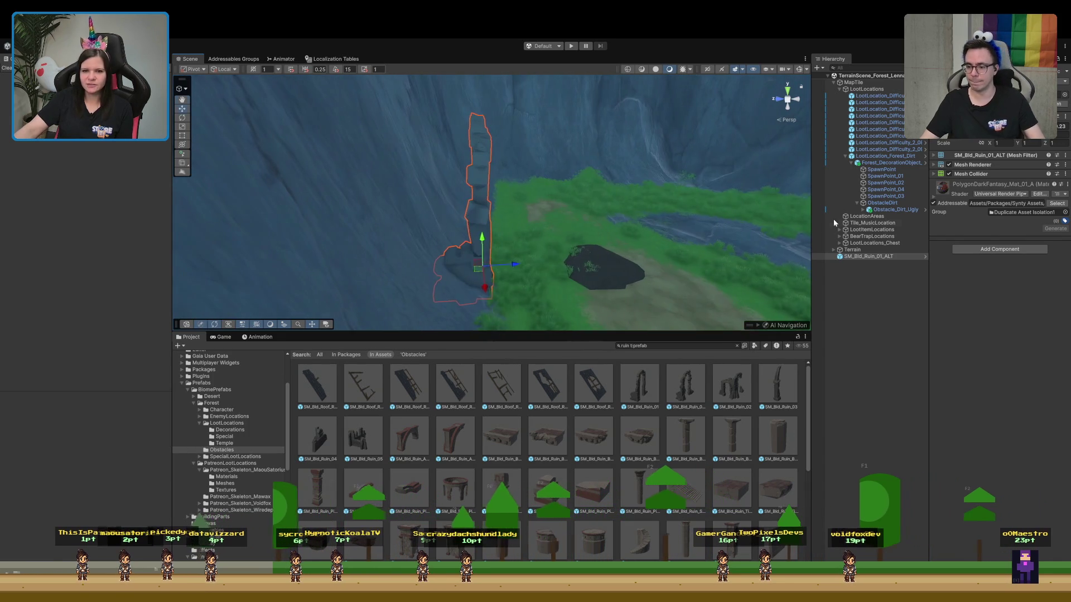
{"action": "left_click_drag", "start_coordinate": [505, 247], "coordinate": [491, 243]}
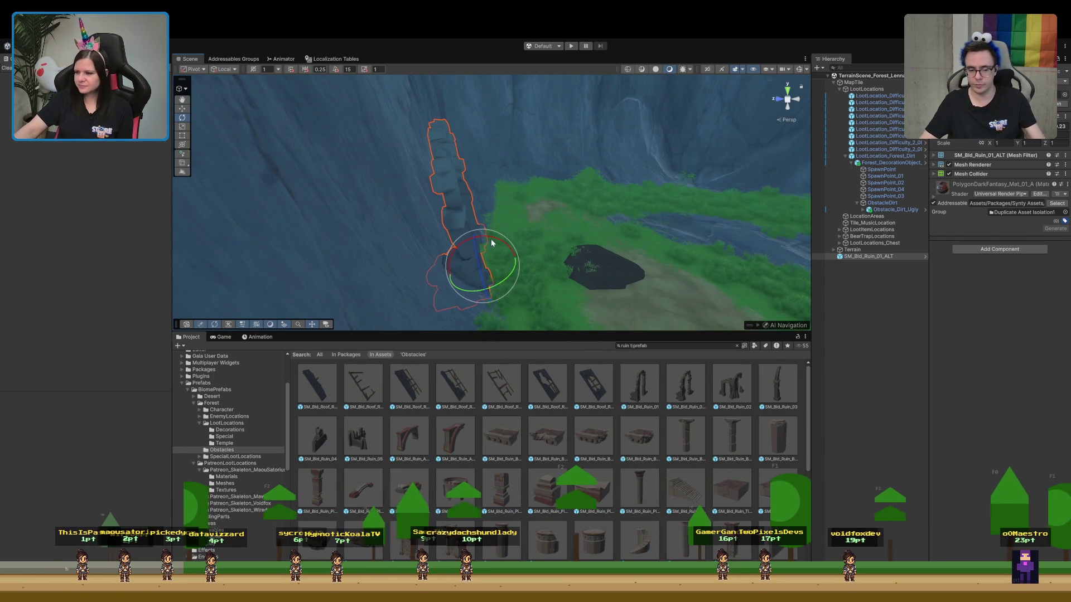
{"action": "mouse_move", "coordinate": [491, 238]}
{"action": "left_mouse_down"}
{"action": "mouse_move", "coordinate": [408, 255]}
{"action": "mouse_move", "coordinate": [380, 215]}
{"action": "mouse_move", "coordinate": [359, 215]}
{"action": "mouse_move", "coordinate": [354, 249]}
{"action": "mouse_move", "coordinate": [328, 199]}
{"action": "mouse_move", "coordinate": [263, 277]}
{"action": "mouse_move", "coordinate": [206, 277]}
{"action": "mouse_move", "coordinate": [146, 206]}
{"action": "mouse_move", "coordinate": [121, 240]}
{"action": "mouse_move", "coordinate": [445, 232]}
{"action": "mouse_move", "coordinate": [451, 263]}
{"action": "mouse_move", "coordinate": [460, 260]}
{"action": "left_mouse_up"}
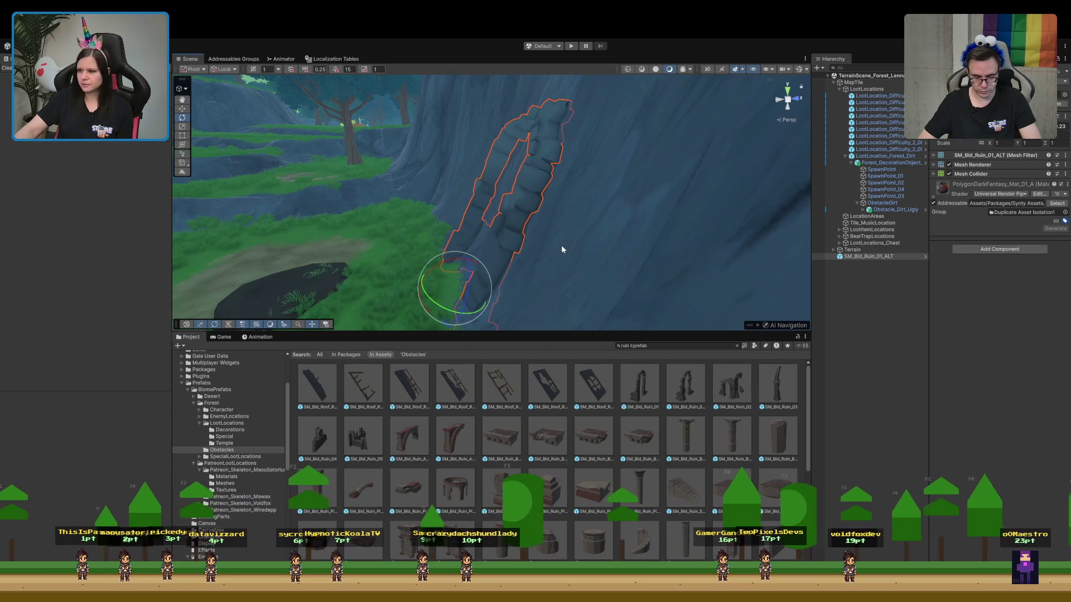
{"action": "mouse_move", "coordinate": [564, 236]}
{"action": "left_mouse_down"}
{"action": "mouse_move", "coordinate": [531, 264]}
{"action": "mouse_move", "coordinate": [606, 240]}
{"action": "mouse_move", "coordinate": [691, 234]}
{"action": "mouse_move", "coordinate": [726, 211]}
{"action": "left_mouse_up"}
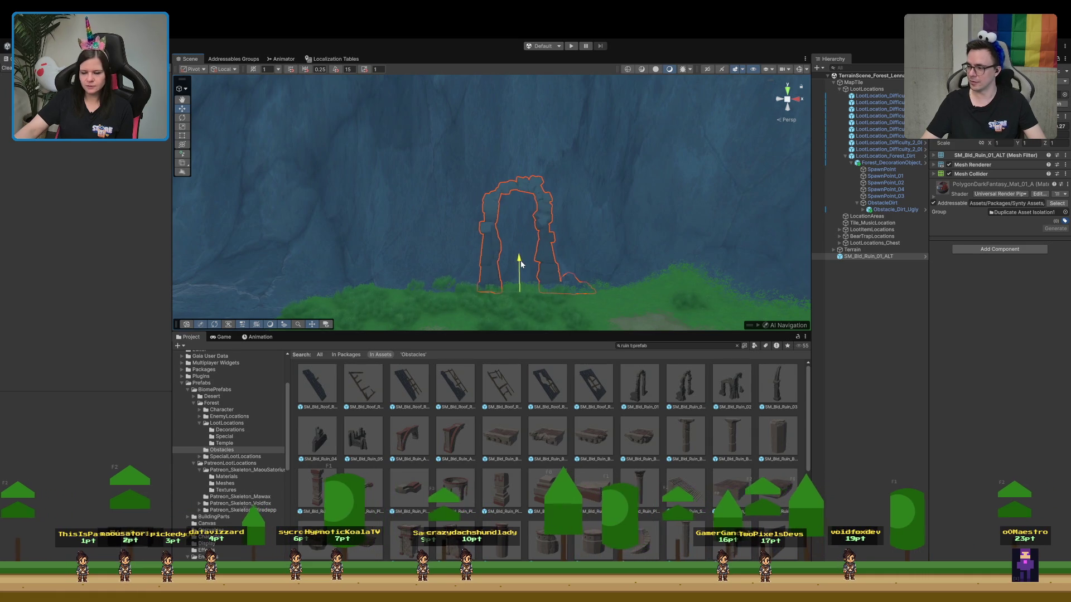
{"action": "mouse_move", "coordinate": [563, 290]}
{"action": "left_mouse_down"}
{"action": "mouse_move", "coordinate": [586, 309]}
{"action": "mouse_move", "coordinate": [565, 316]}
{"action": "mouse_move", "coordinate": [594, 330]}
{"action": "mouse_move", "coordinate": [647, 268]}
{"action": "mouse_move", "coordinate": [602, 290]}
{"action": "left_mouse_up"}
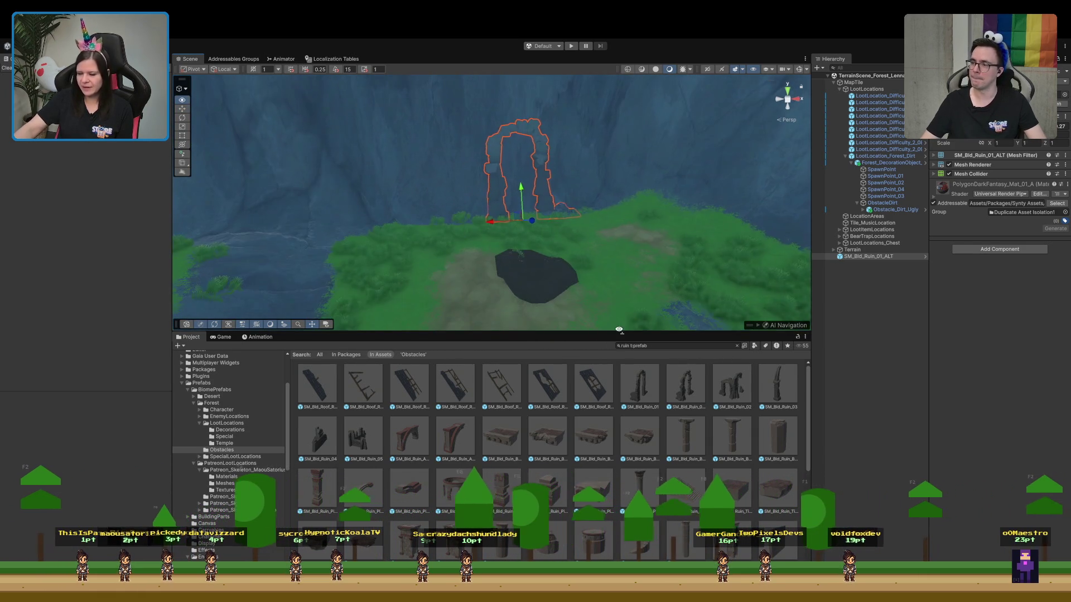
{"action": "left_click_drag", "start_coordinate": [403, 333], "coordinate": [404, 405]}
{"action": "mouse_move", "coordinate": [404, 212]}
{"action": "left_mouse_down"}
{"action": "mouse_move", "coordinate": [514, 279]}
{"action": "mouse_move", "coordinate": [658, 262]}
{"action": "mouse_move", "coordinate": [616, 277]}
{"action": "mouse_move", "coordinate": [557, 258]}
{"action": "left_mouse_up"}
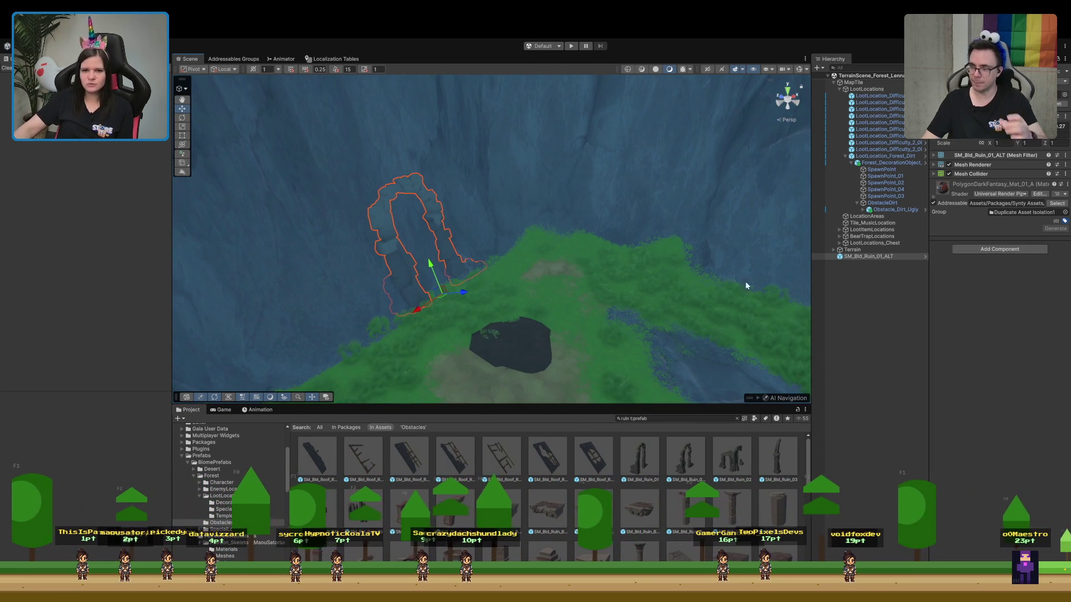
{"action": "left_click", "coordinate": [886, 330]}
{"action": "mouse_move", "coordinate": [509, 254]}
{"action": "left_mouse_down"}
{"action": "mouse_move", "coordinate": [453, 263]}
{"action": "mouse_move", "coordinate": [446, 251]}
{"action": "left_mouse_up"}
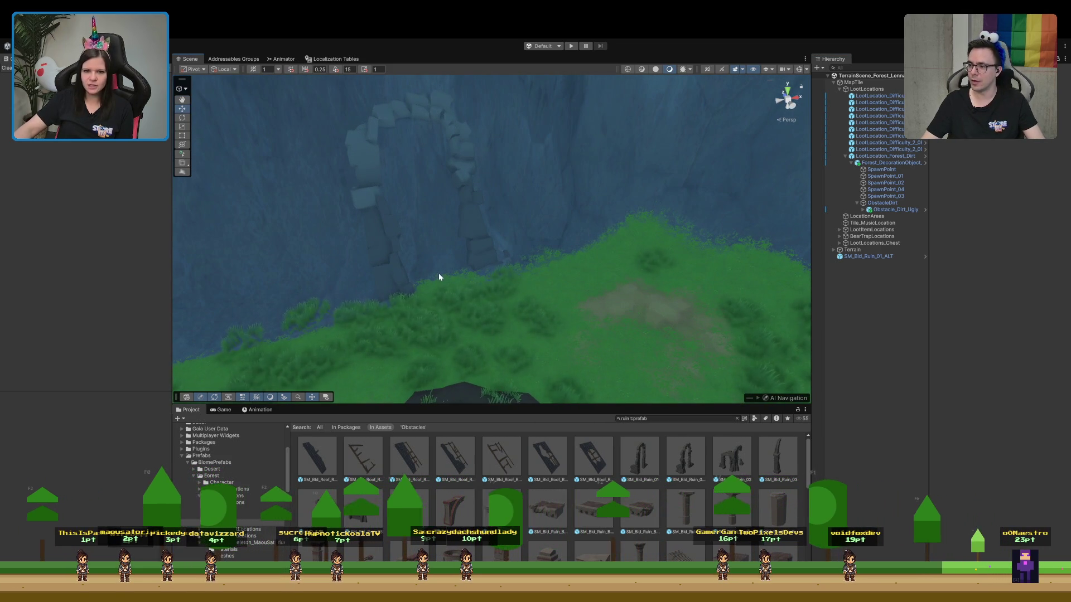
Search the Project assets for 'visual' and drag Forest_Tiles_Visuals into the scene
{"action": "scroll", "coordinate": [542, 495], "scroll_direction": "down", "scroll_amount": 5}
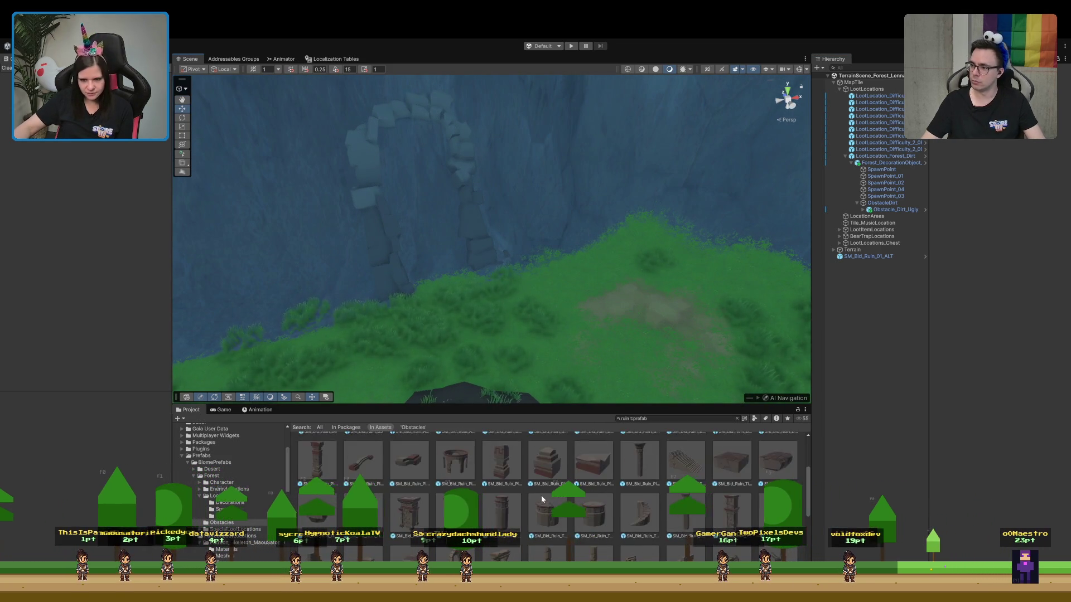
{"action": "scroll", "coordinate": [540, 494], "scroll_direction": "down", "scroll_amount": 3}
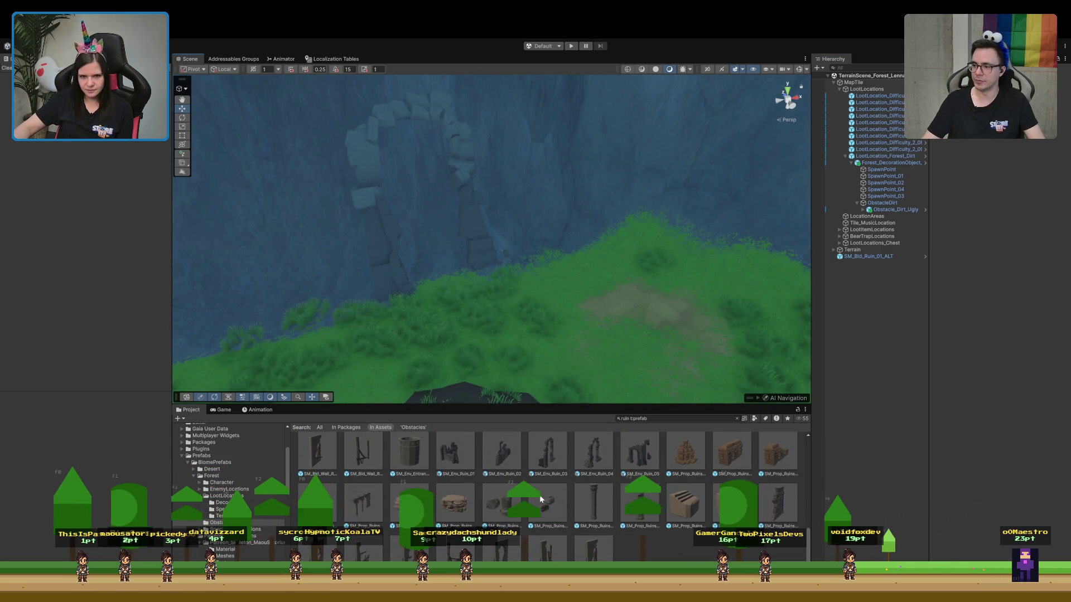
{"action": "left_click", "coordinate": [665, 419]}
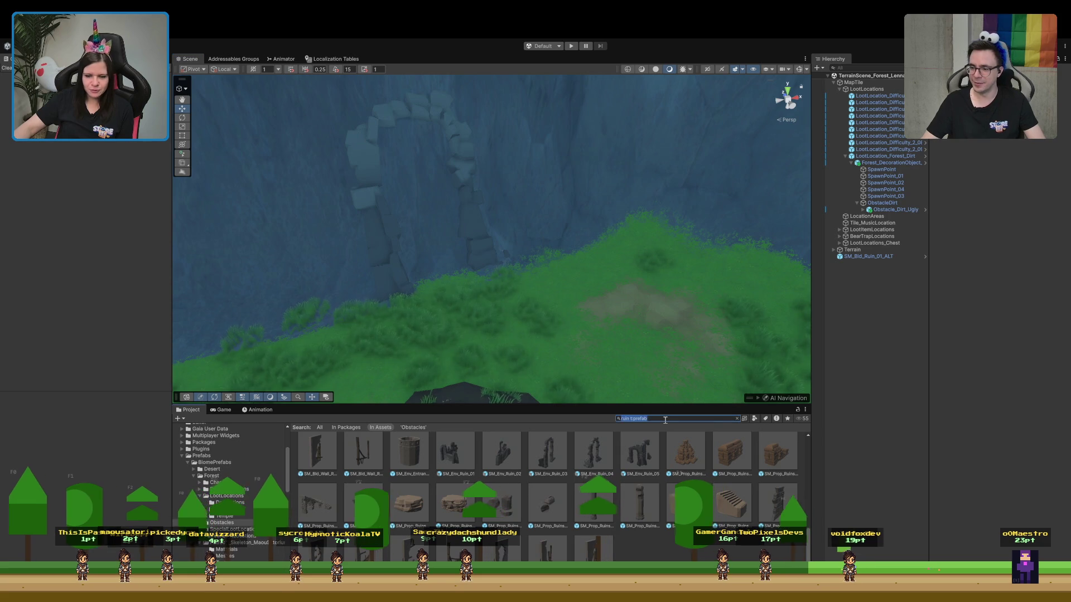
{"action": "key", "text": "BackSpace"}
{"action": "type", "text": "visual"}
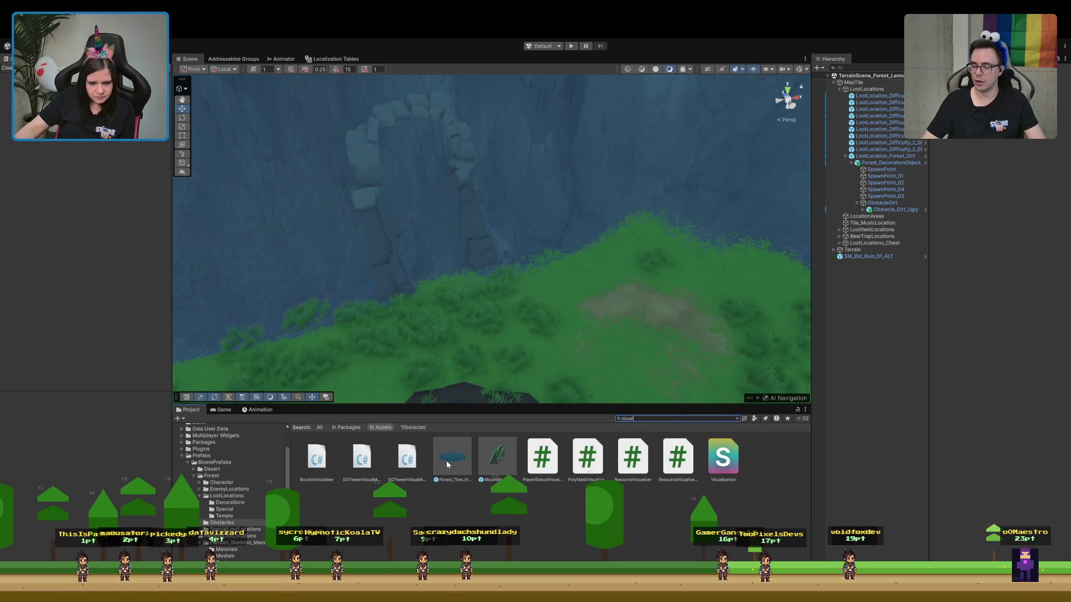
{"action": "left_click", "coordinate": [446, 460]}
{"action": "scroll", "coordinate": [342, 459], "scroll_direction": "down", "scroll_amount": 5}
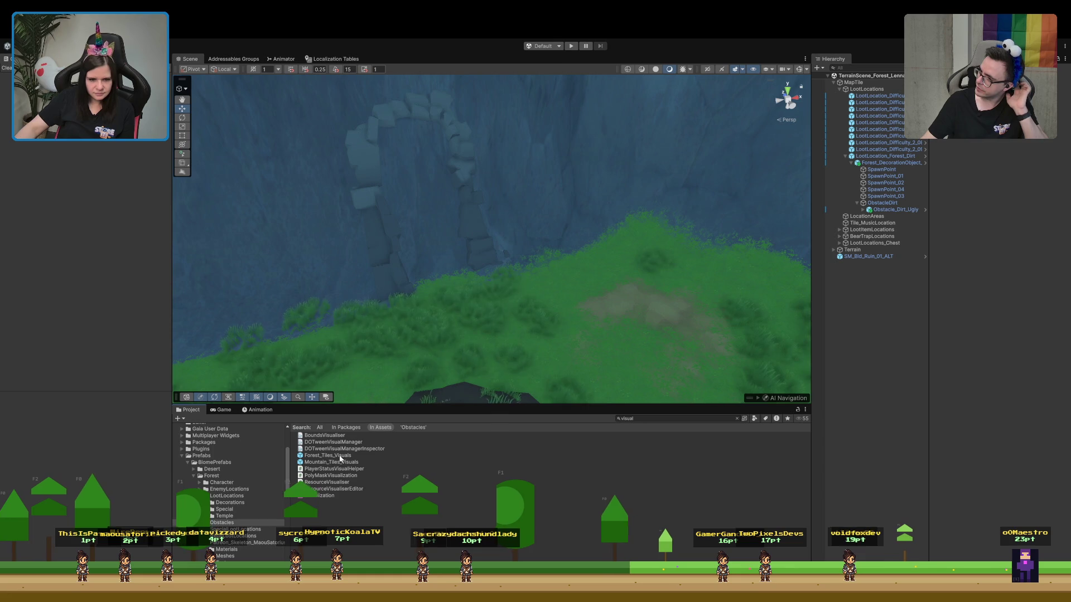
{"action": "left_click_drag", "start_coordinate": [342, 459], "coordinate": [873, 414]}
Orbit over the grass patch and cliff wall to inspect the new terrain, then select the ruin arch
{"action": "mouse_move", "coordinate": [669, 357]}
{"action": "left_mouse_down"}
{"action": "mouse_move", "coordinate": [641, 342]}
{"action": "mouse_move", "coordinate": [647, 366]}
{"action": "mouse_move", "coordinate": [676, 343]}
{"action": "mouse_move", "coordinate": [816, 310]}
{"action": "left_mouse_up"}
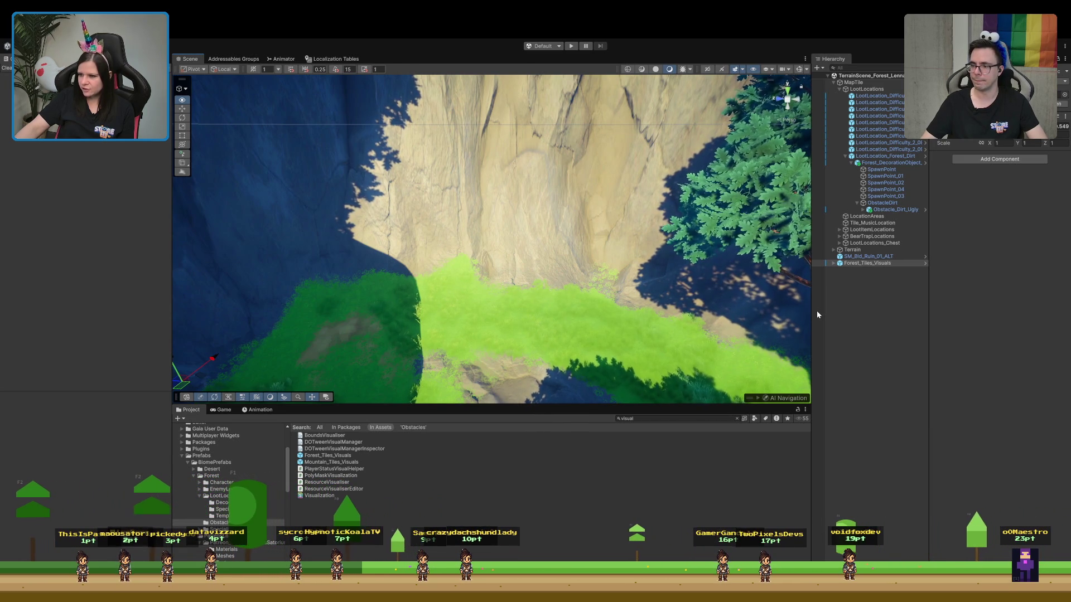
{"action": "key", "text": "w"}
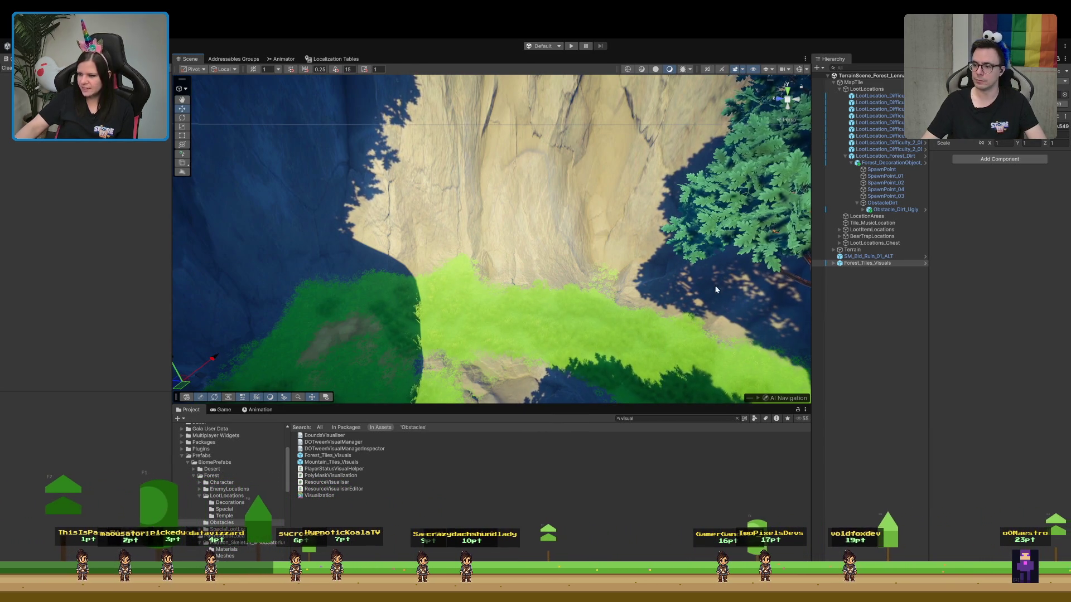
{"action": "left_click_drag", "start_coordinate": [654, 289], "coordinate": [580, 262]}
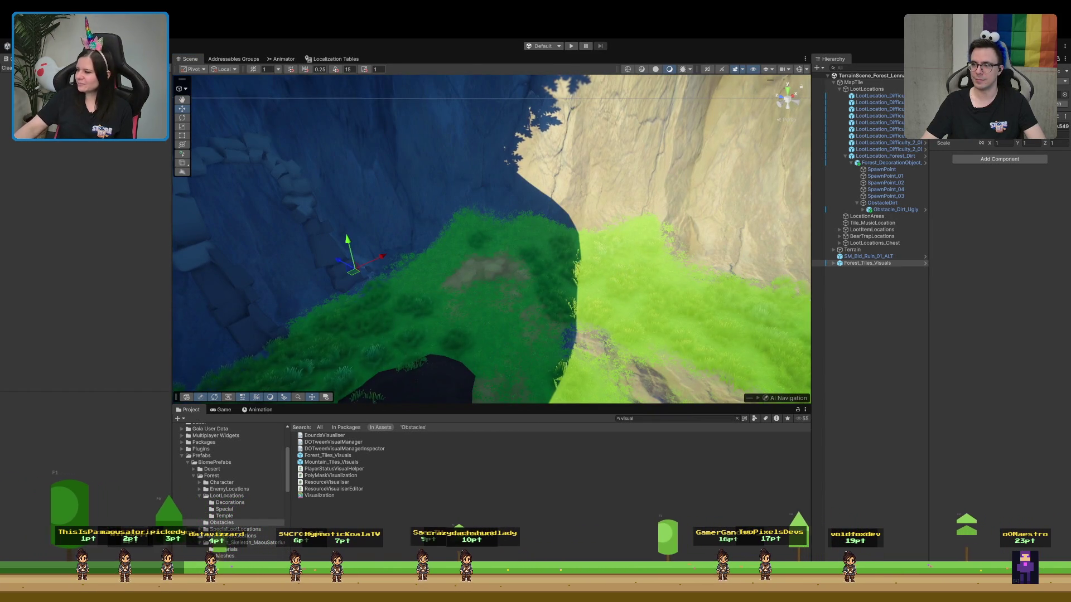
{"action": "left_click_drag", "start_coordinate": [502, 223], "coordinate": [421, 178]}
{"action": "mouse_move", "coordinate": [492, 230]}
{"action": "left_mouse_down"}
{"action": "mouse_move", "coordinate": [554, 239]}
{"action": "mouse_move", "coordinate": [541, 308]}
{"action": "mouse_move", "coordinate": [557, 310]}
{"action": "mouse_move", "coordinate": [518, 323]}
{"action": "mouse_move", "coordinate": [466, 307]}
{"action": "left_mouse_up"}
{"action": "left_click", "coordinate": [463, 306]}
Rotate the stone arch onto a long diagonal with the Rotate tool, checking it from new angles
{"action": "key", "text": "e"}
{"action": "mouse_move", "coordinate": [410, 344]}
{"action": "left_mouse_down"}
{"action": "mouse_move", "coordinate": [386, 315]}
{"action": "mouse_move", "coordinate": [569, 332]}
{"action": "mouse_move", "coordinate": [557, 350]}
{"action": "left_mouse_up"}
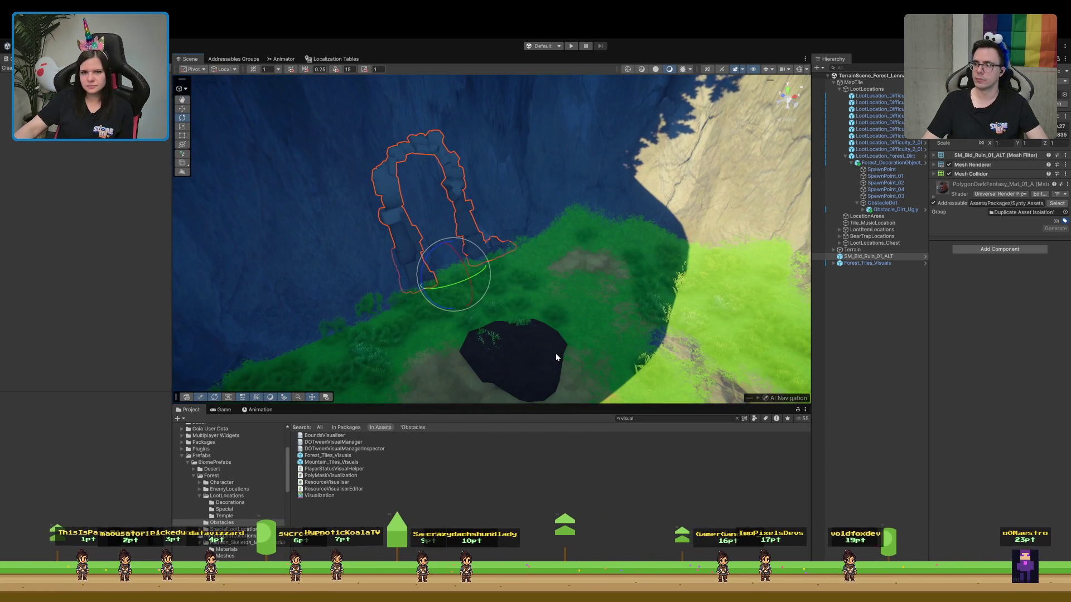
{"action": "left_click_drag", "start_coordinate": [555, 354], "coordinate": [542, 301]}
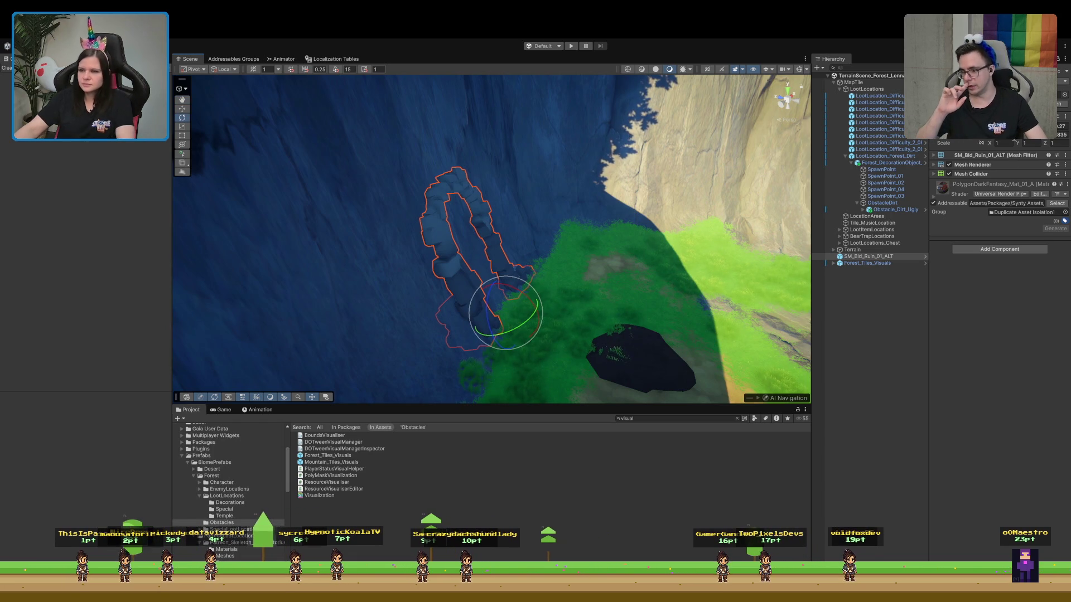
{"action": "left_click_drag", "start_coordinate": [613, 357], "coordinate": [614, 355]}
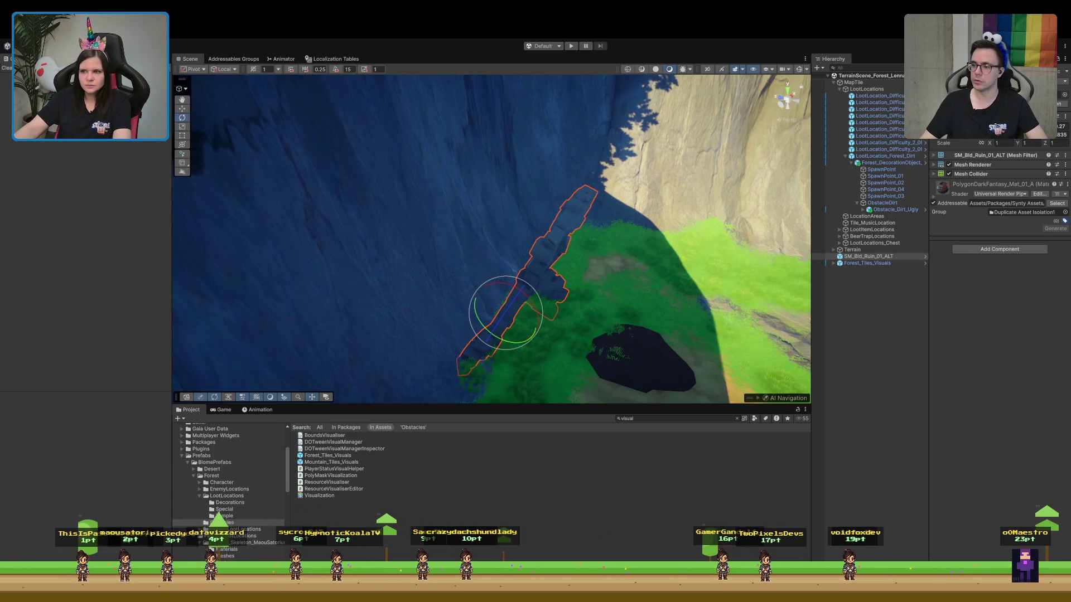
{"action": "left_click_drag", "start_coordinate": [585, 257], "coordinate": [607, 256]}
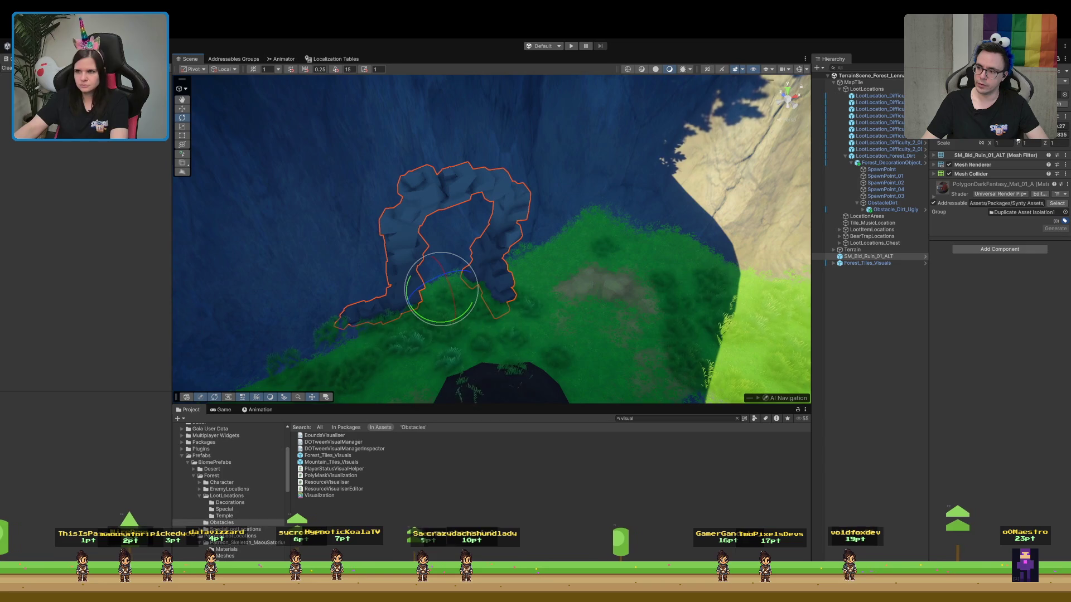
Turn the arch back to near upright with an Inspector transform value, then open the BiomePrefabs folder
{"action": "left_click_drag", "start_coordinate": [1018, 141], "coordinate": [1063, 133]}
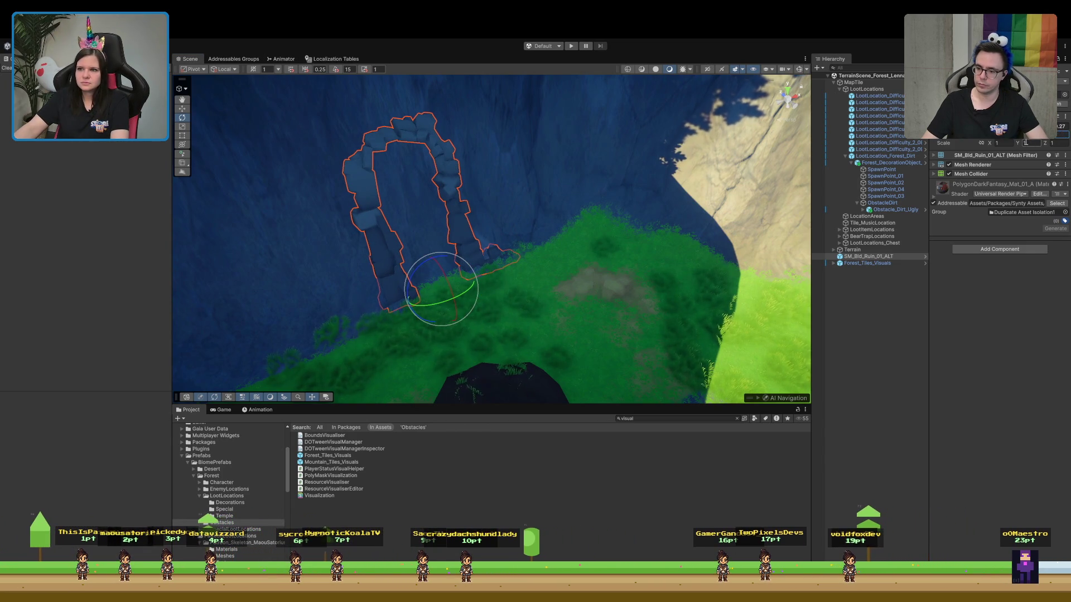
{"action": "key", "text": "Return"}
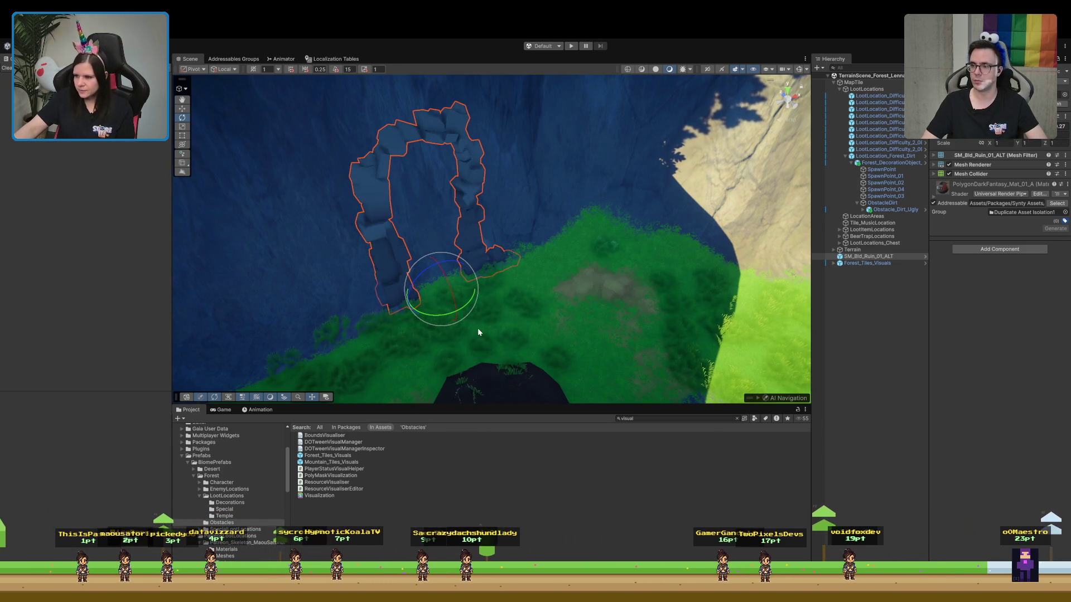
{"action": "mouse_move", "coordinate": [486, 330]}
{"action": "left_mouse_down", "text": "alt"}
{"action": "mouse_move", "coordinate": [450, 363]}
{"action": "mouse_move", "coordinate": [507, 313]}
{"action": "mouse_move", "coordinate": [435, 342]}
{"action": "mouse_move", "coordinate": [404, 325]}
{"action": "mouse_move", "coordinate": [407, 251]}
{"action": "mouse_move", "coordinate": [407, 390]}
{"action": "left_mouse_up", "text": "alt"}
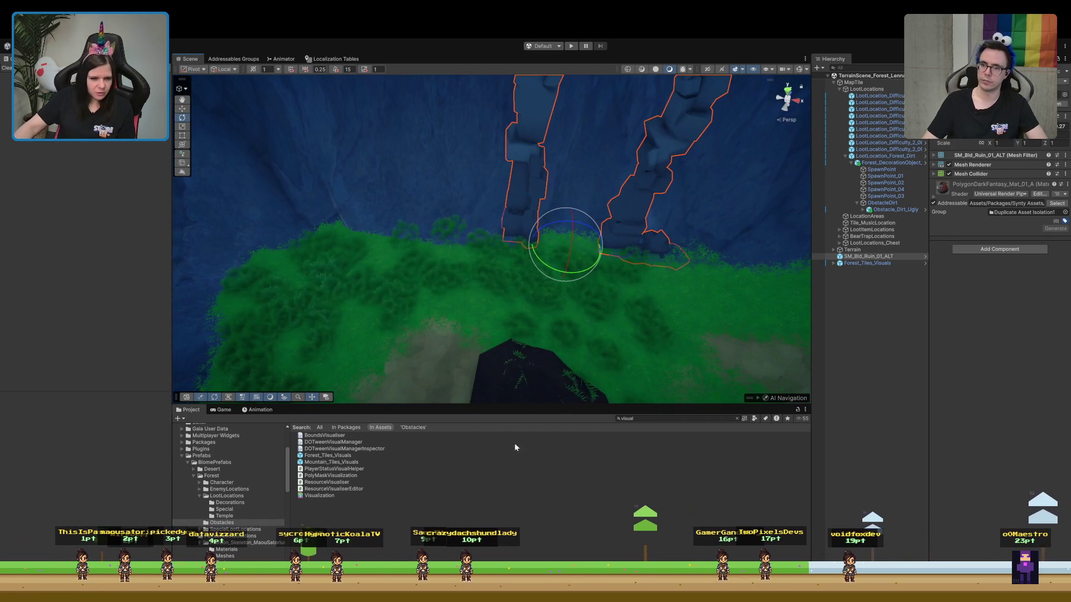
{"action": "left_click", "coordinate": [191, 463]}
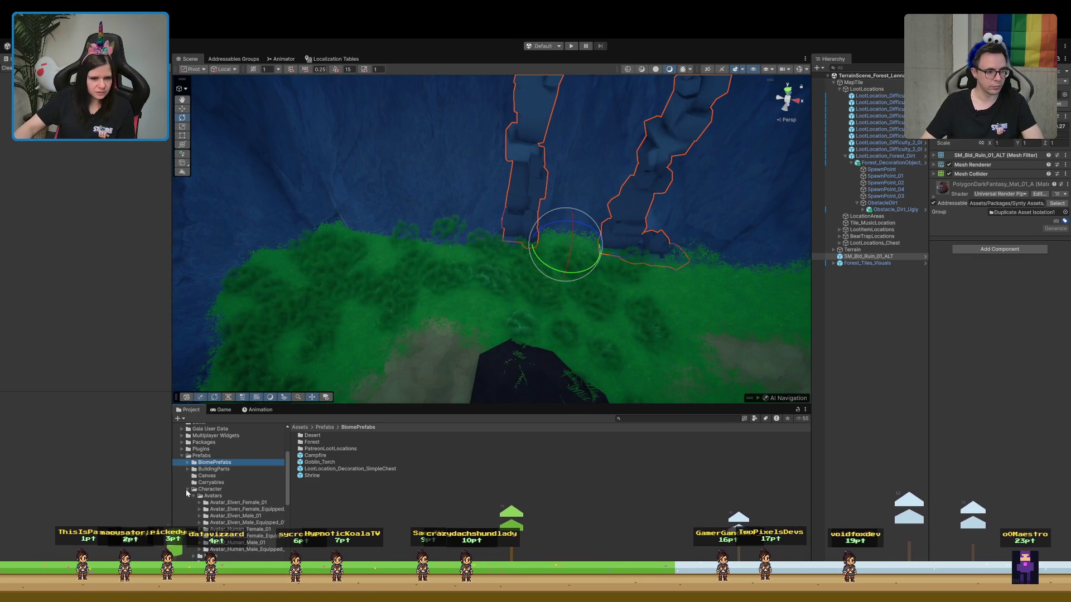
Place Avatar_Elven_Female_01 on the grass in front of the arch and orbit to compare their sizes
{"action": "left_click", "coordinate": [229, 503]}
{"action": "mouse_move", "coordinate": [316, 466]}
{"action": "left_mouse_down"}
{"action": "mouse_move", "coordinate": [406, 286]}
{"action": "mouse_move", "coordinate": [535, 286]}
{"action": "mouse_move", "coordinate": [413, 219]}
{"action": "mouse_move", "coordinate": [497, 235]}
{"action": "left_mouse_up"}
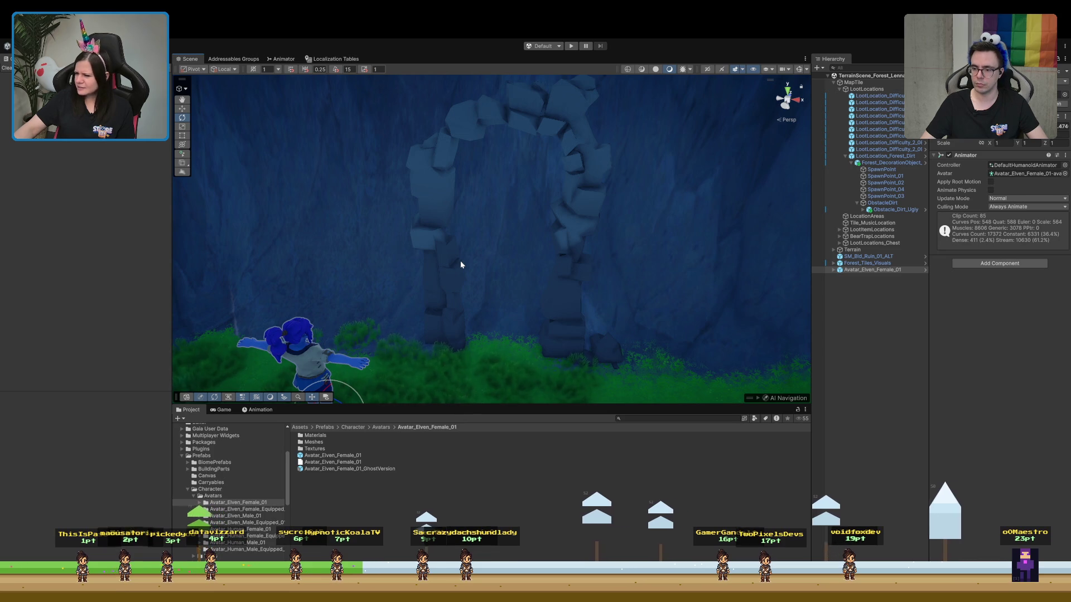
{"action": "left_click_drag", "start_coordinate": [461, 264], "coordinate": [464, 311], "text": "alt"}
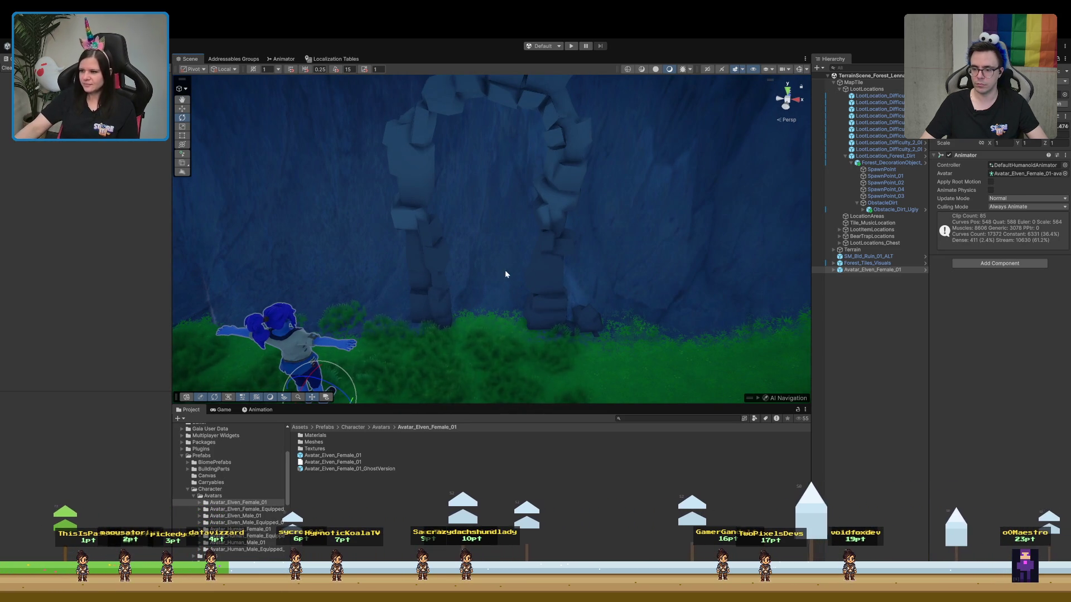
{"action": "mouse_move", "coordinate": [521, 276]}
{"action": "left_mouse_down", "text": "alt"}
{"action": "mouse_move", "coordinate": [534, 310]}
{"action": "mouse_move", "coordinate": [485, 312]}
{"action": "mouse_move", "coordinate": [423, 295]}
{"action": "mouse_move", "coordinate": [469, 313]}
{"action": "mouse_move", "coordinate": [480, 279]}
{"action": "mouse_move", "coordinate": [407, 282]}
{"action": "mouse_move", "coordinate": [393, 263]}
{"action": "mouse_move", "coordinate": [361, 294]}
{"action": "mouse_move", "coordinate": [430, 297]}
{"action": "left_mouse_up", "text": "alt"}
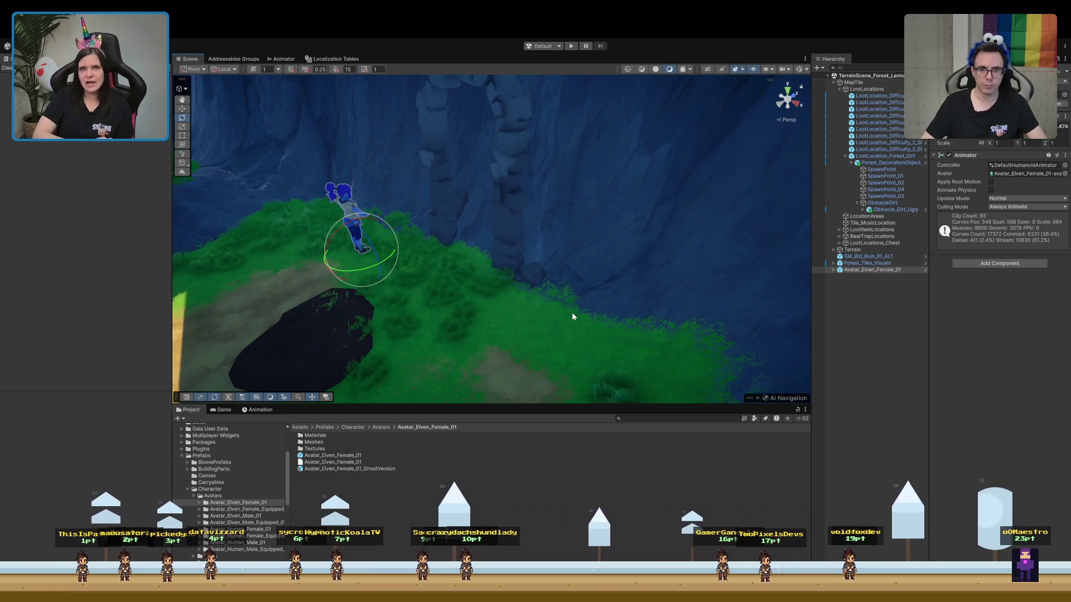
{"action": "mouse_move", "coordinate": [538, 230]}
{"action": "left_mouse_down"}
{"action": "mouse_move", "coordinate": [379, 212]}
{"action": "mouse_move", "coordinate": [612, 242]}
{"action": "mouse_move", "coordinate": [585, 257]}
{"action": "left_mouse_up"}
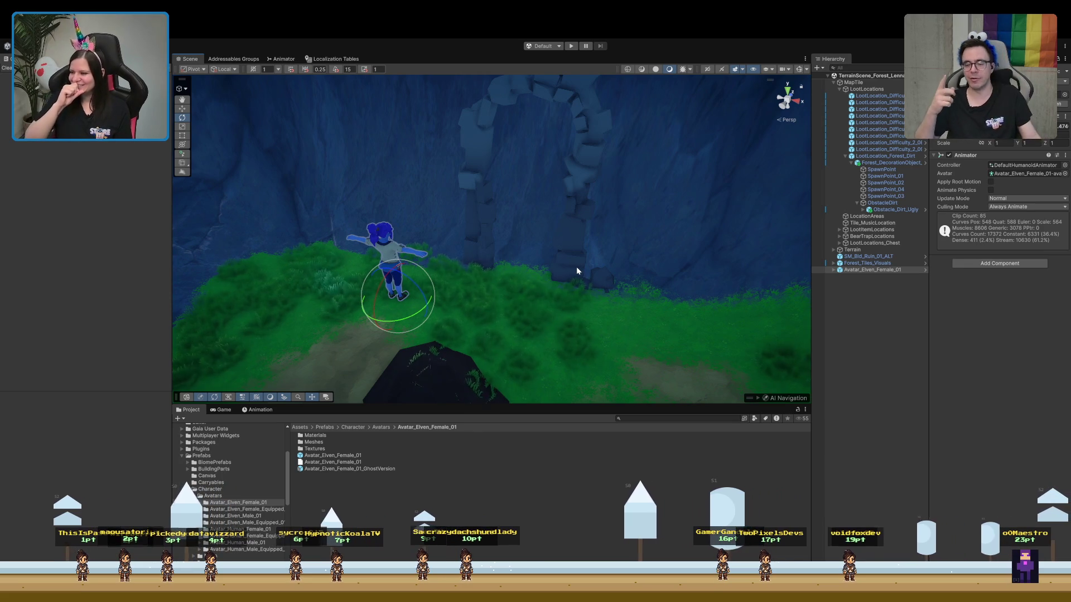
{"action": "mouse_move", "coordinate": [577, 223]}
{"action": "left_mouse_down"}
{"action": "mouse_move", "coordinate": [606, 282]}
{"action": "mouse_move", "coordinate": [586, 302]}
{"action": "mouse_move", "coordinate": [590, 235]}
{"action": "left_mouse_up"}
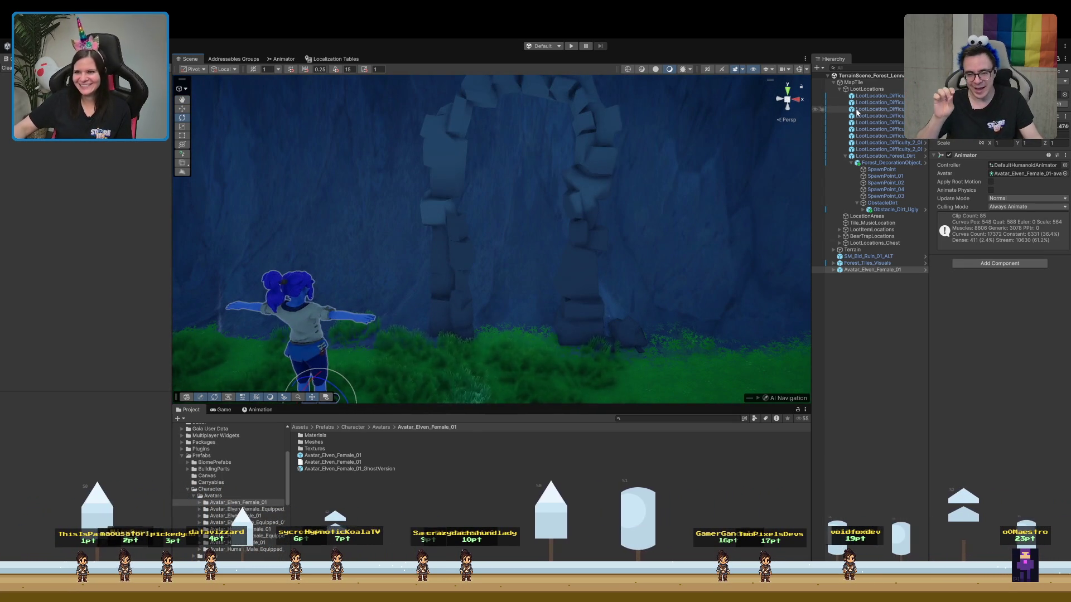
{"action": "left_click", "coordinate": [859, 258]}
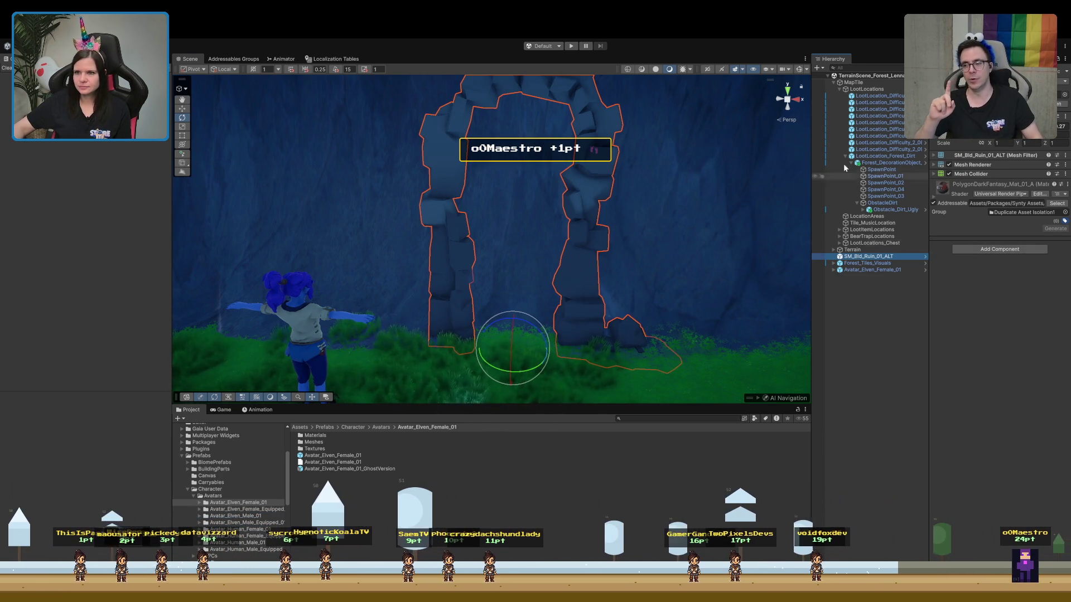
Reveal Terrain's child objects, collapse and re-expand LootLocations, and select the Terrain object
{"action": "left_click", "coordinate": [835, 249]}
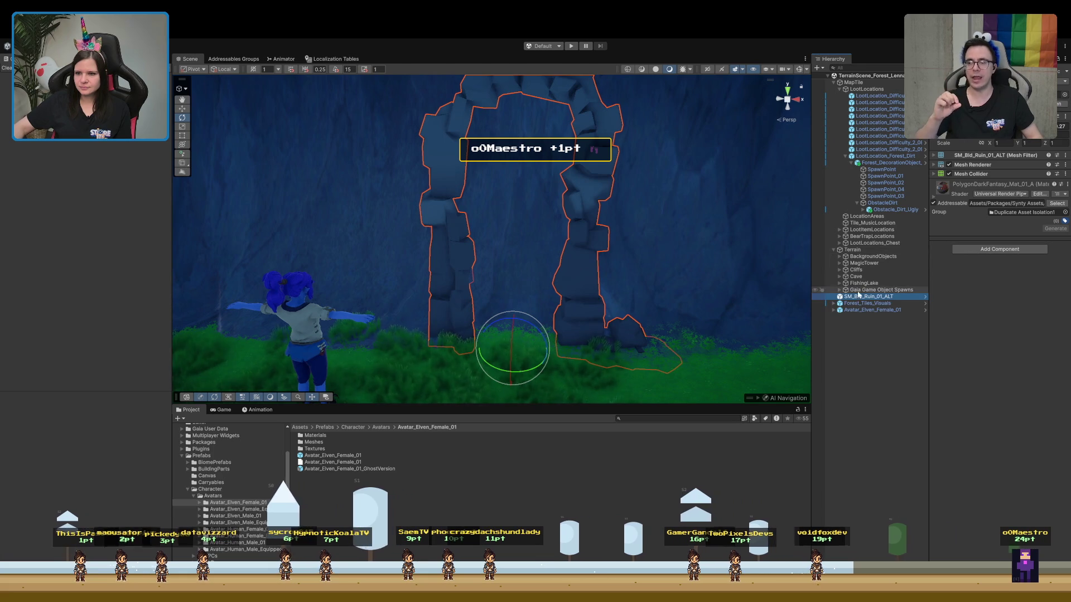
{"action": "mouse_move", "coordinate": [581, 313]}
{"action": "left_mouse_down"}
{"action": "mouse_move", "coordinate": [581, 330]}
{"action": "mouse_move", "coordinate": [602, 292]}
{"action": "left_mouse_up"}
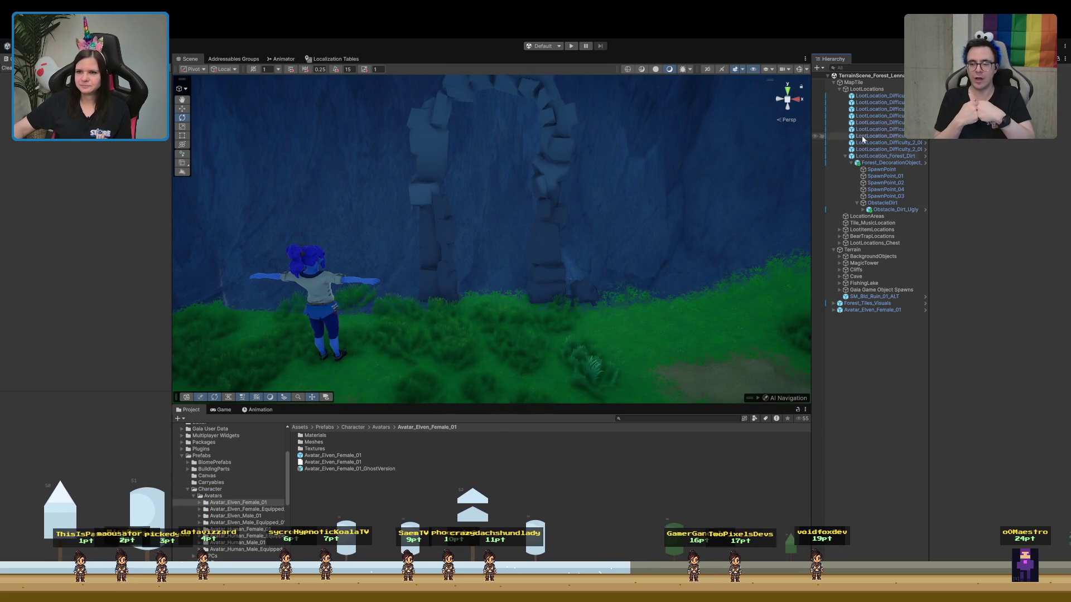
{"action": "left_click", "coordinate": [839, 90]}
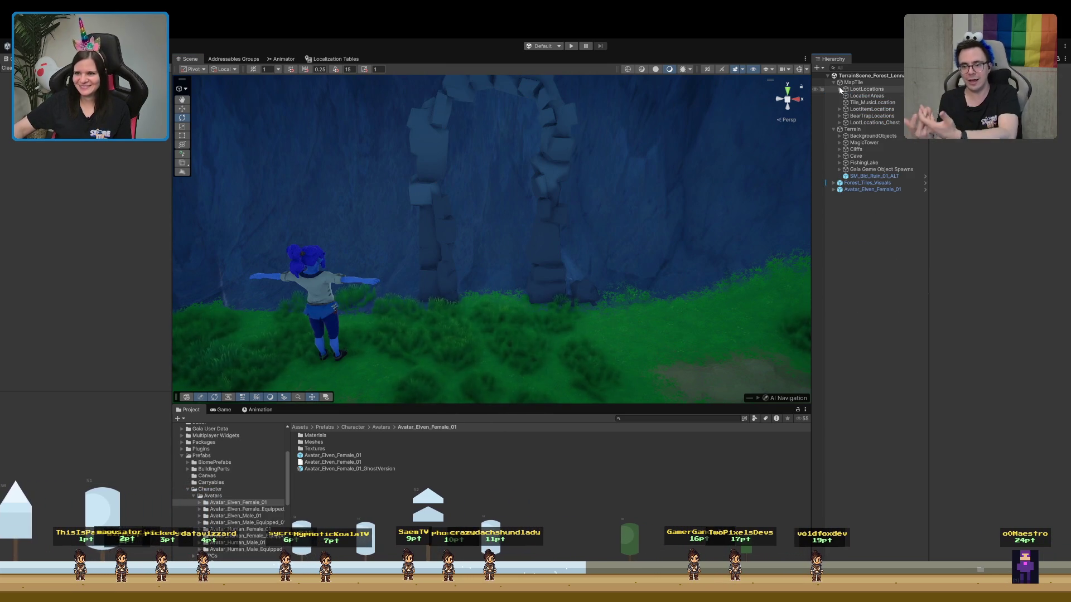
{"action": "left_click", "coordinate": [839, 89]}
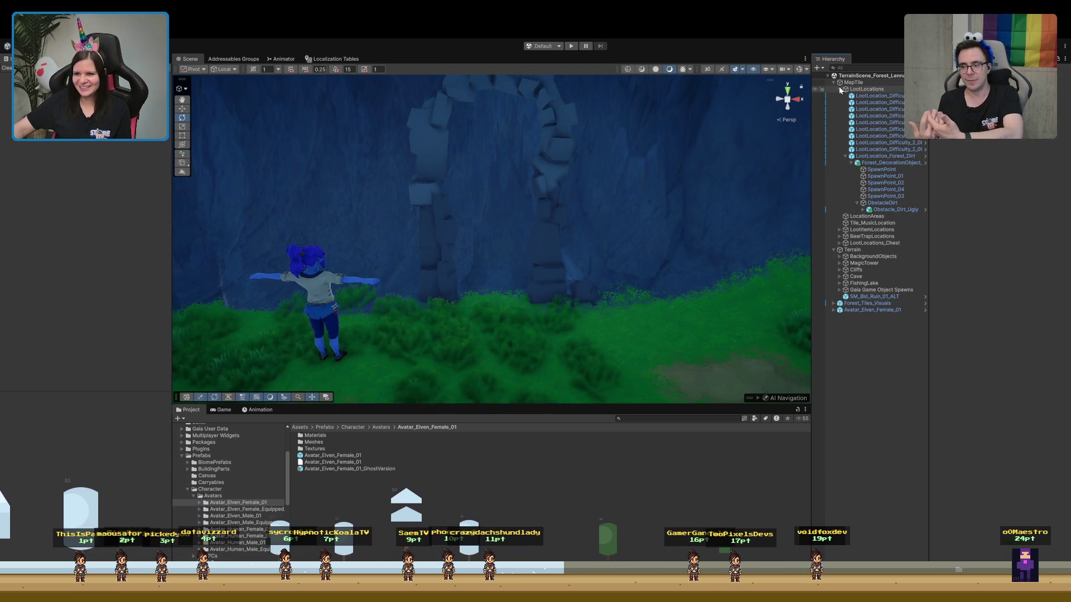
{"action": "left_click", "coordinate": [852, 250]}
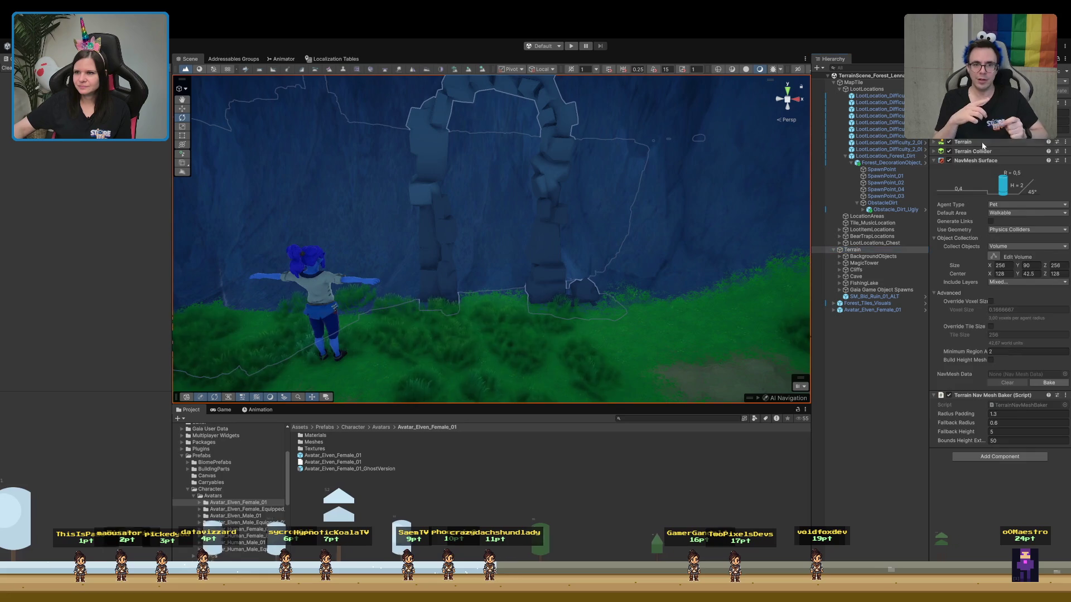
Pick the Paint Holes terrain tool and move the view closer to the cliff arch
{"action": "left_click", "coordinate": [962, 142]}
{"action": "left_click", "coordinate": [986, 152]}
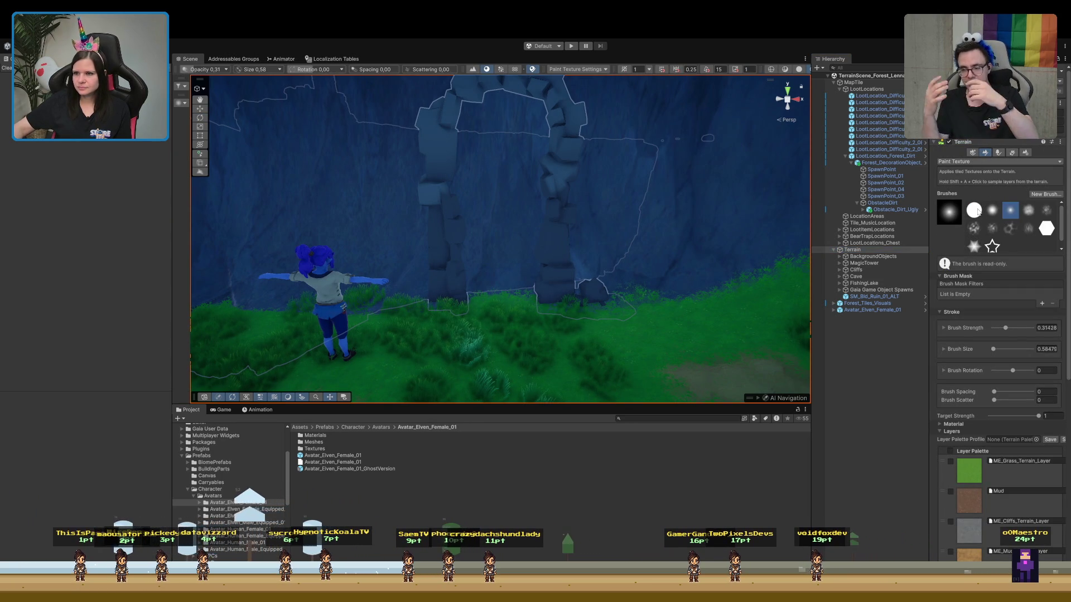
{"action": "left_click", "coordinate": [999, 161]}
{"action": "left_click", "coordinate": [972, 226]}
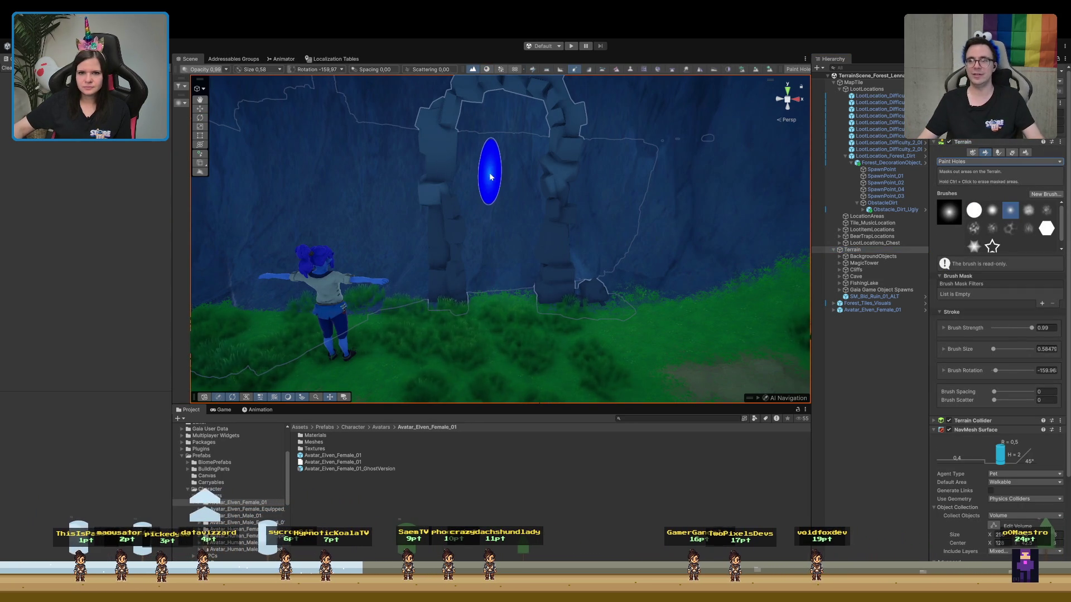
{"action": "key", "text": "w"}
{"action": "mouse_move", "coordinate": [546, 218]}
{"action": "left_mouse_down"}
{"action": "mouse_move", "coordinate": [418, 174]}
{"action": "mouse_move", "coordinate": [500, 194]}
{"action": "left_mouse_up"}
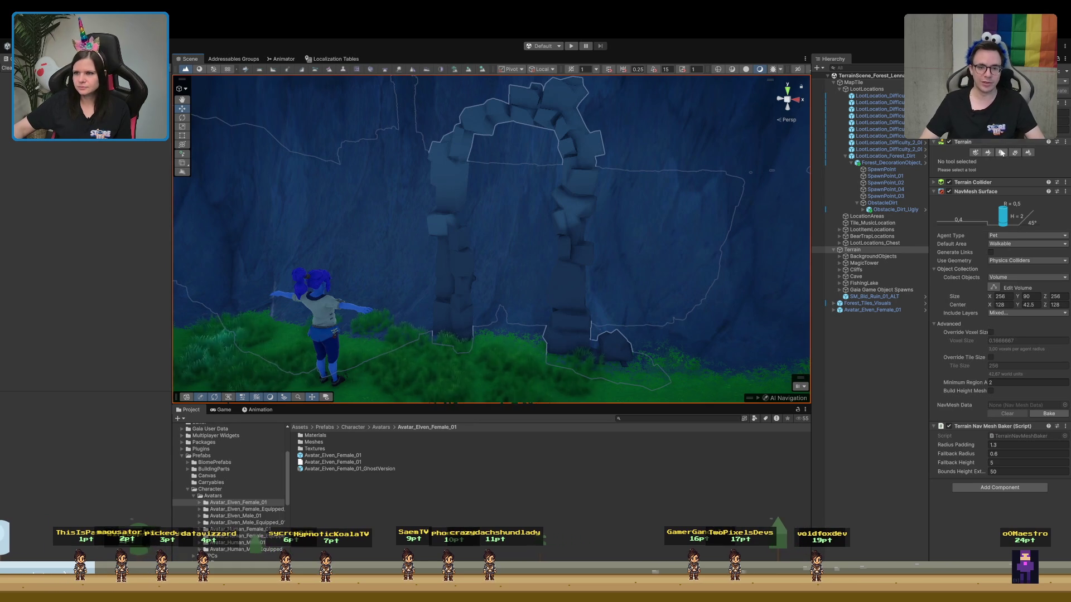
{"action": "left_click", "coordinate": [988, 153]}
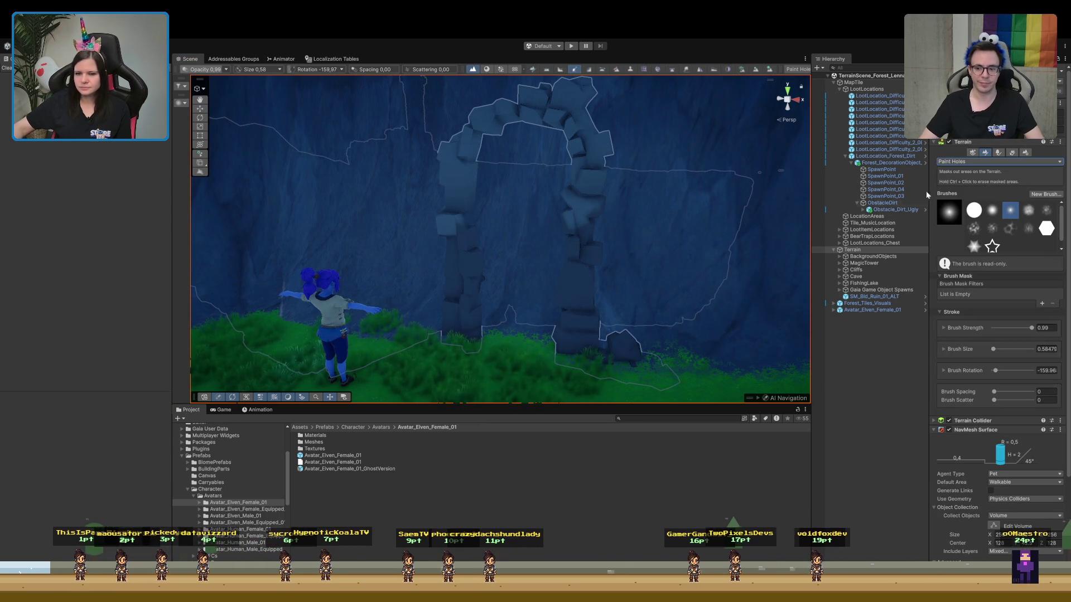
Paint a hole from the grass up into the wall under the arch, undoing the failed strokes
{"action": "mouse_move", "coordinate": [514, 219]}
{"action": "left_mouse_down"}
{"action": "mouse_move", "coordinate": [523, 231]}
{"action": "mouse_move", "coordinate": [515, 270]}
{"action": "mouse_move", "coordinate": [506, 195]}
{"action": "mouse_move", "coordinate": [524, 178]}
{"action": "left_mouse_up"}
{"action": "key", "text": "ctrl+z"}
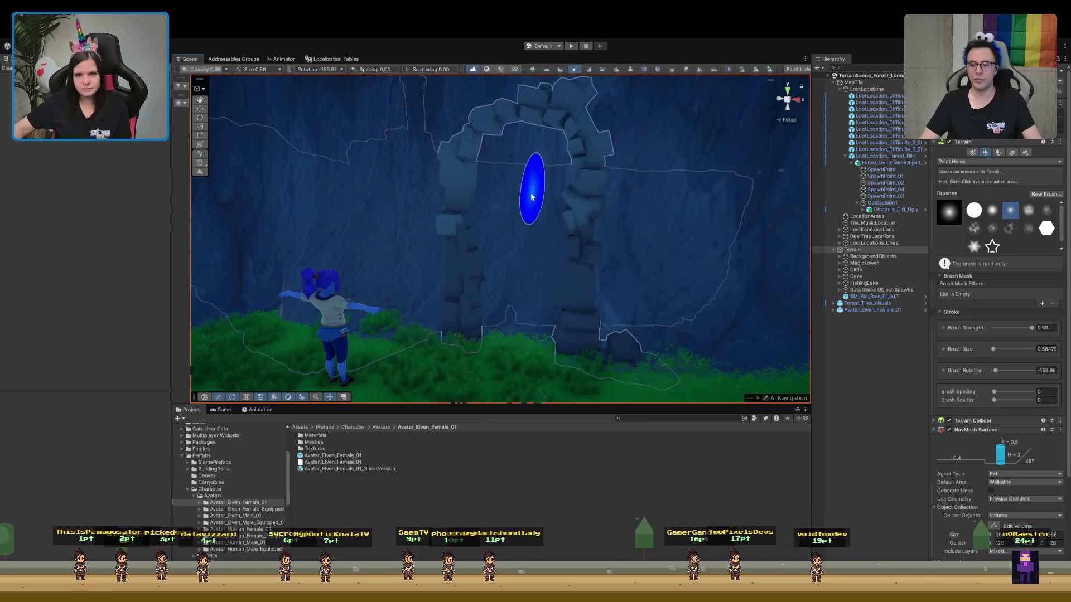
{"action": "mouse_move", "coordinate": [517, 220]}
{"action": "left_mouse_down"}
{"action": "mouse_move", "coordinate": [516, 185]}
{"action": "mouse_move", "coordinate": [524, 199]}
{"action": "mouse_move", "coordinate": [513, 307]}
{"action": "mouse_move", "coordinate": [530, 312]}
{"action": "mouse_move", "coordinate": [543, 172]}
{"action": "mouse_move", "coordinate": [540, 184]}
{"action": "mouse_move", "coordinate": [509, 172]}
{"action": "mouse_move", "coordinate": [494, 296]}
{"action": "left_mouse_up"}
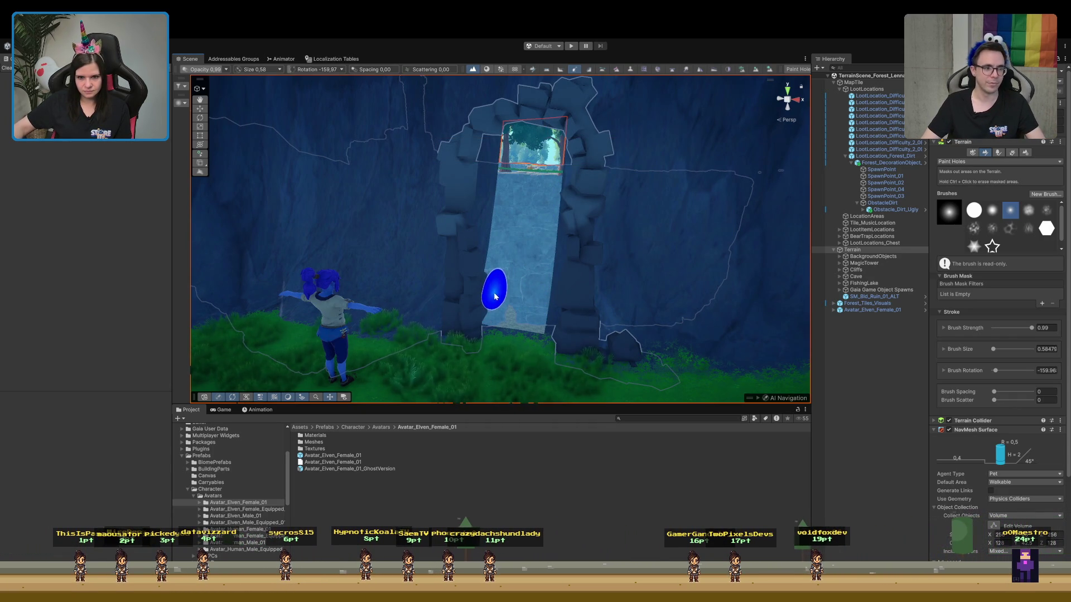
{"action": "key", "text": "ctrl+z"}
{"action": "key", "text": "ctrl+z"}
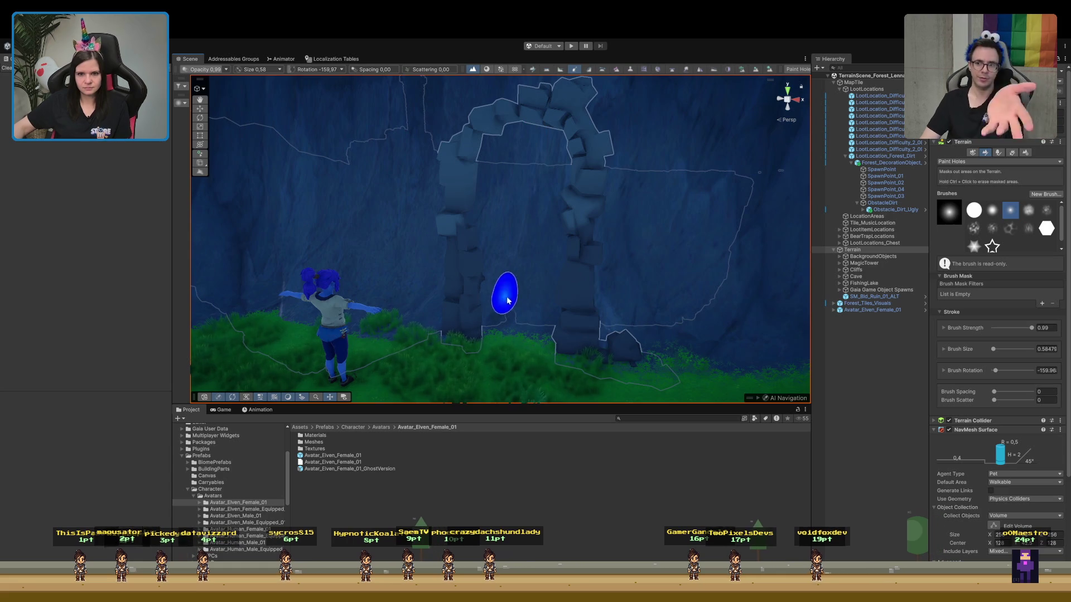
{"action": "mouse_move", "coordinate": [507, 301]}
{"action": "left_mouse_down"}
{"action": "mouse_move", "coordinate": [528, 211]}
{"action": "mouse_move", "coordinate": [546, 202]}
{"action": "mouse_move", "coordinate": [527, 306]}
{"action": "mouse_move", "coordinate": [499, 305]}
{"action": "mouse_move", "coordinate": [507, 229]}
{"action": "mouse_move", "coordinate": [508, 246]}
{"action": "left_mouse_up"}
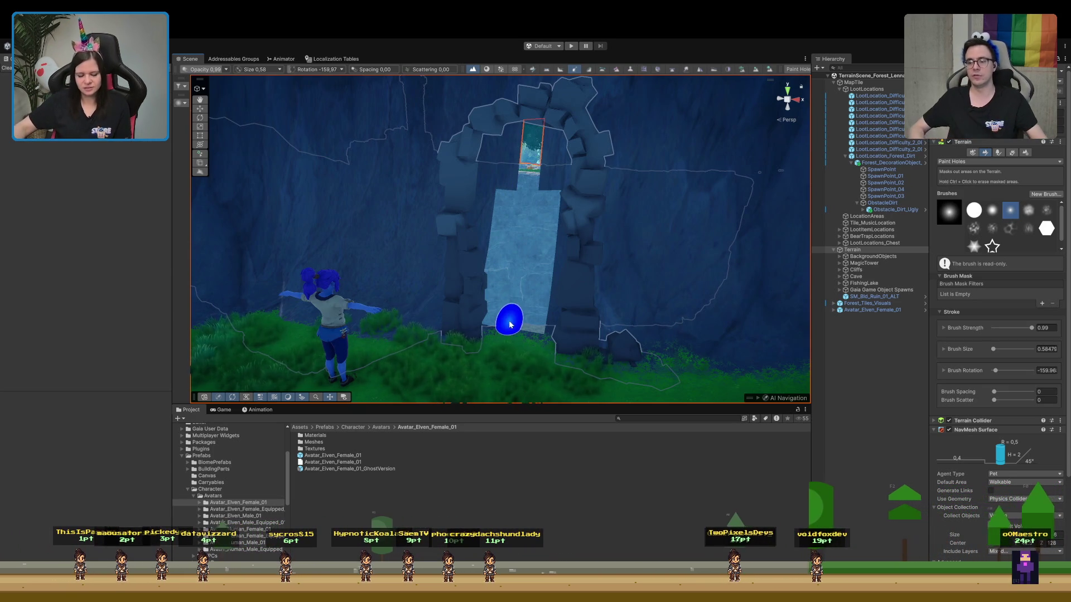
{"action": "key", "text": "ctrl+z"}
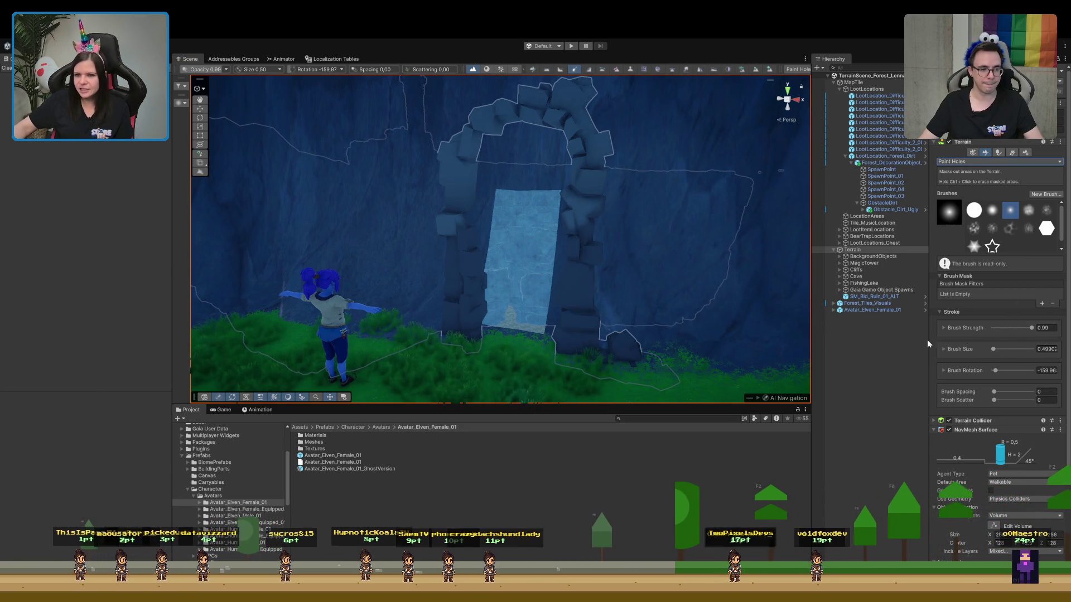
{"action": "mouse_move", "coordinate": [545, 180]}
{"action": "left_mouse_down"}
{"action": "mouse_move", "coordinate": [567, 180]}
{"action": "mouse_move", "coordinate": [575, 168]}
{"action": "mouse_move", "coordinate": [563, 165]}
{"action": "left_mouse_up"}
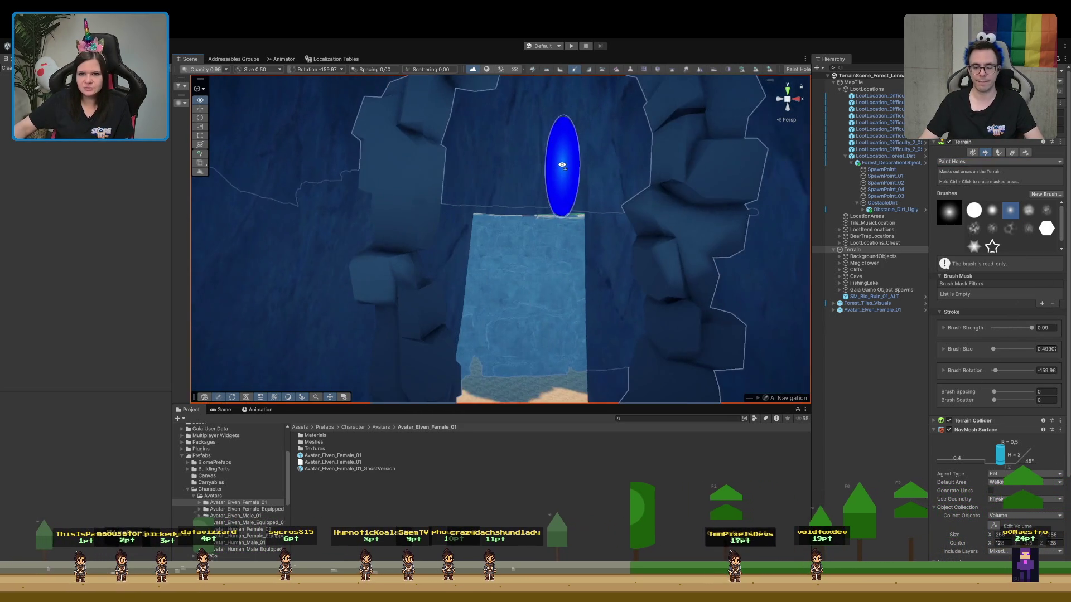
Try a taller hole under the arch, undo it, pull the view back, and switch to filling holes
{"action": "left_click_drag", "start_coordinate": [526, 222], "coordinate": [526, 196]}
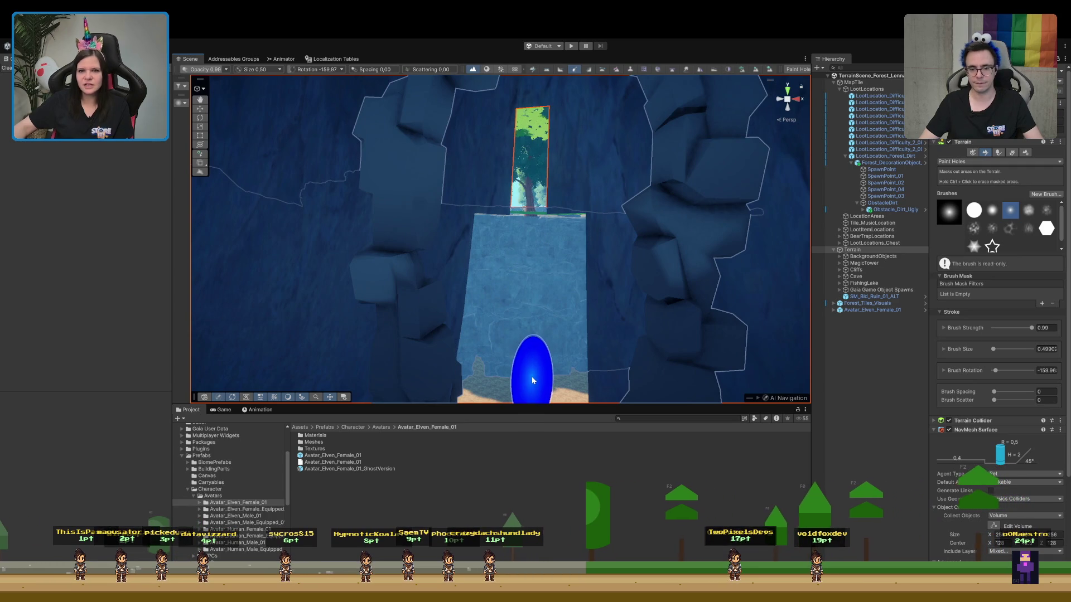
{"action": "key", "text": "ctrl+z"}
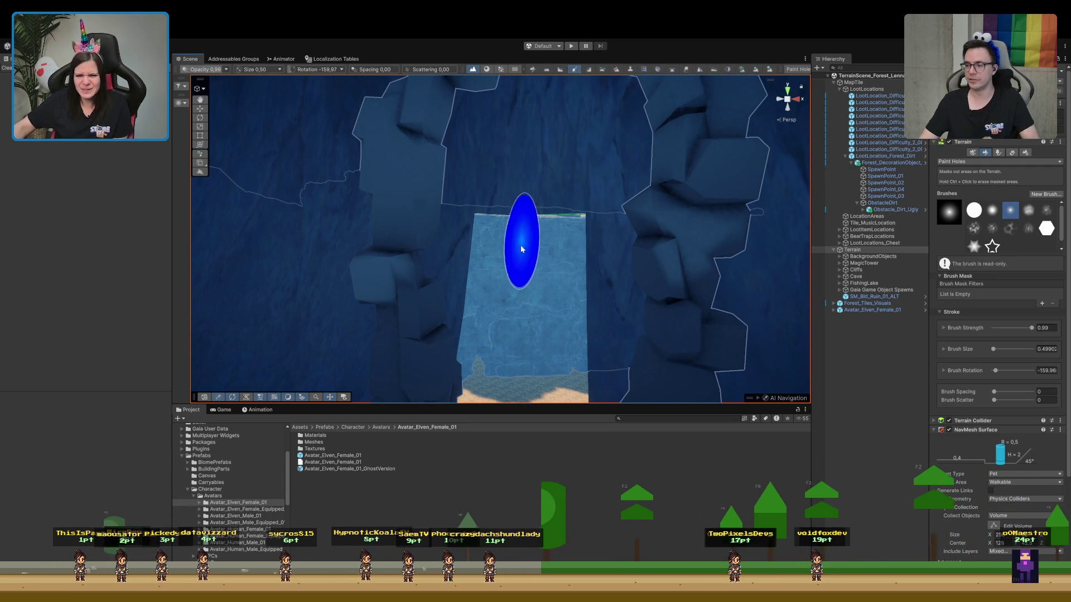
{"action": "left_click_drag", "start_coordinate": [524, 240], "coordinate": [569, 262]}
{"action": "scroll", "coordinate": [569, 263], "scroll_direction": "down", "scroll_amount": 5}
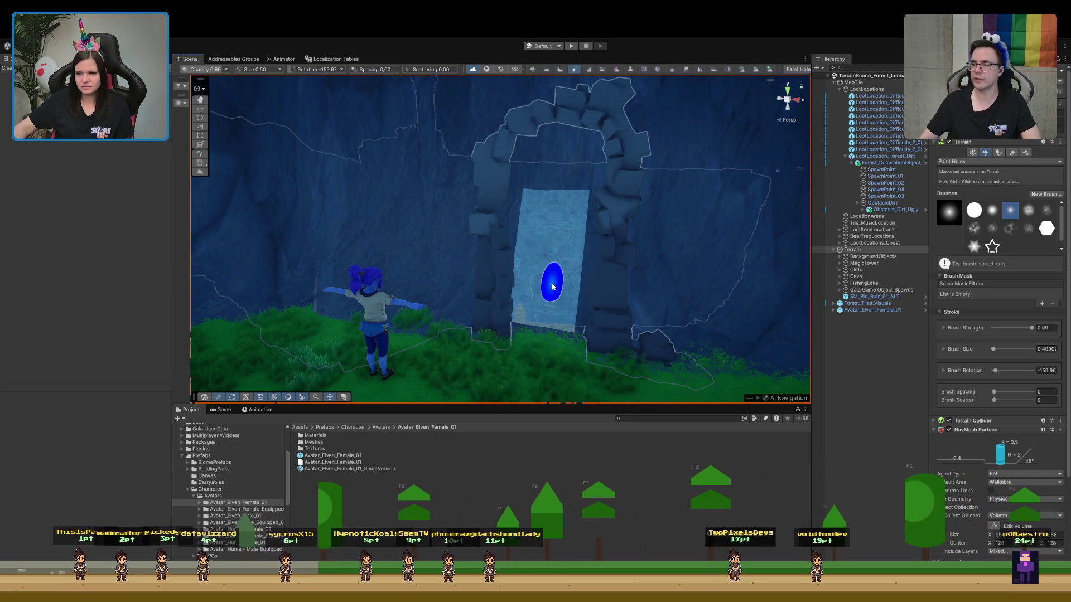
{"action": "key", "text": "ctrl"}
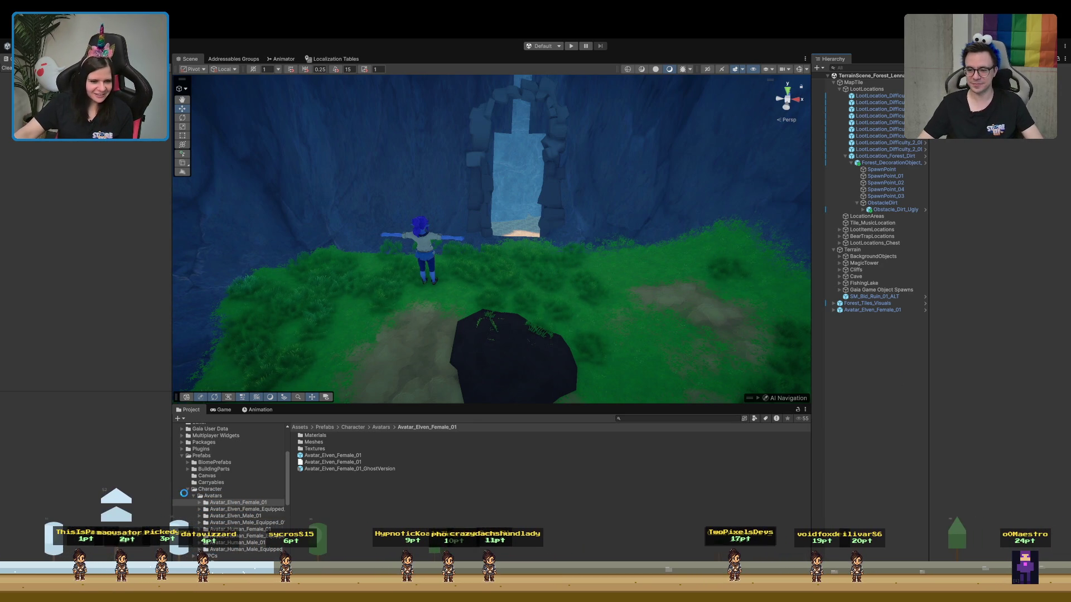
Open the TerrainScene_Forest_Temple scene from the Forest_Temple folder
{"action": "left_click_drag", "start_coordinate": [422, 406], "coordinate": [402, 304]}
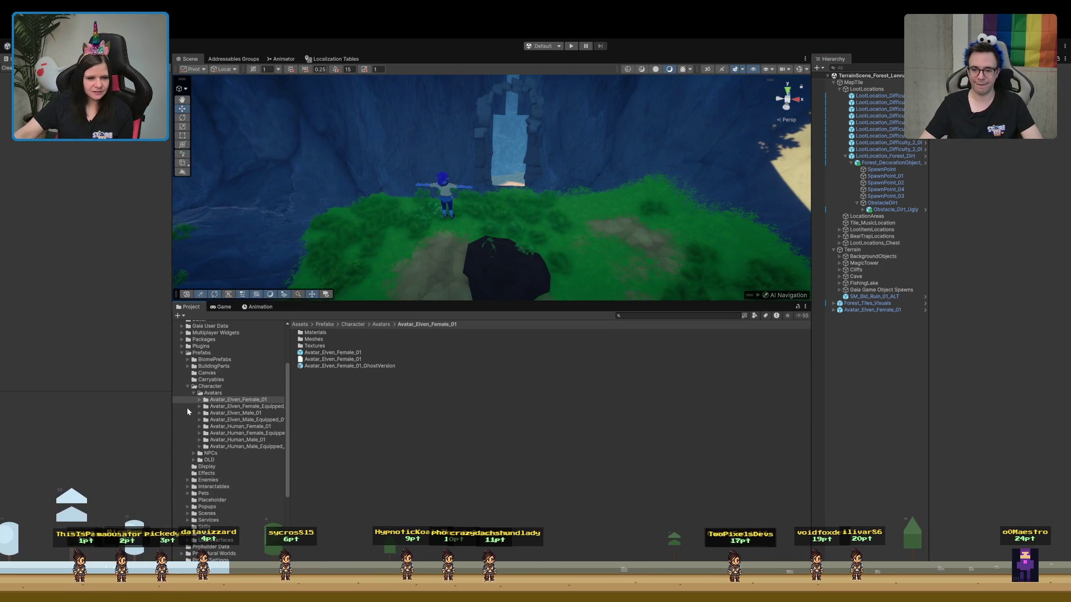
{"action": "left_click", "coordinate": [188, 386]}
{"action": "scroll", "coordinate": [227, 485], "scroll_direction": "down", "scroll_amount": 5}
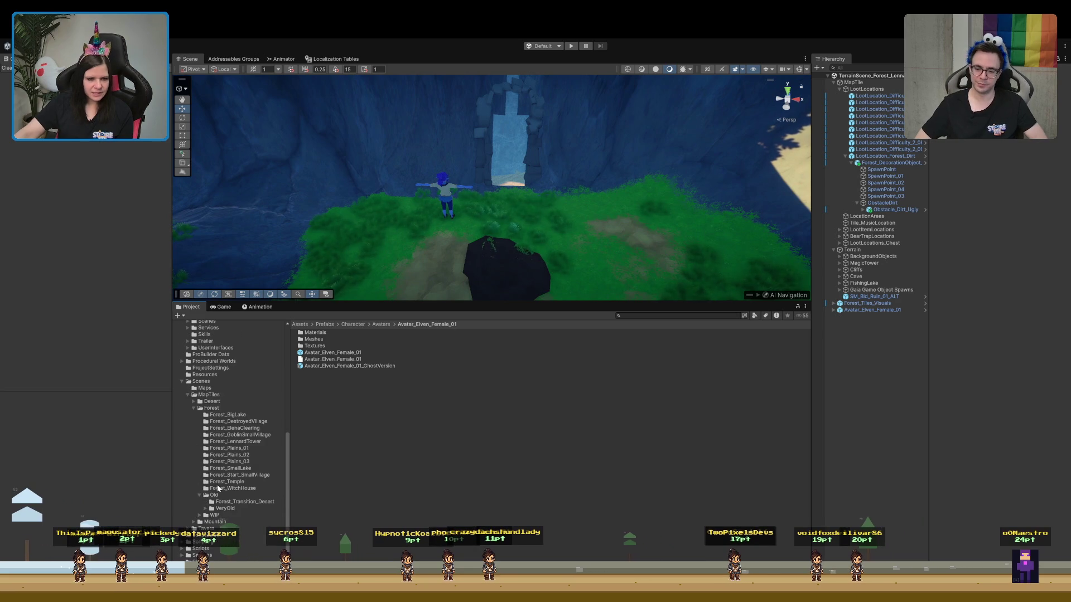
{"action": "left_click", "coordinate": [227, 483]}
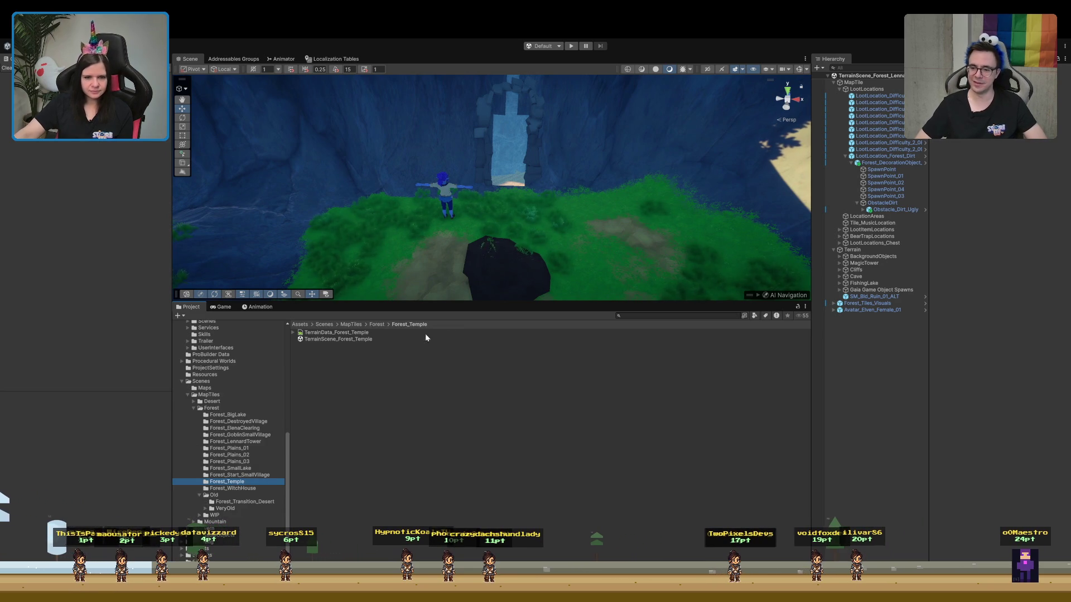
{"action": "left_click", "coordinate": [356, 339]}
{"action": "double_click", "coordinate": [355, 339]}
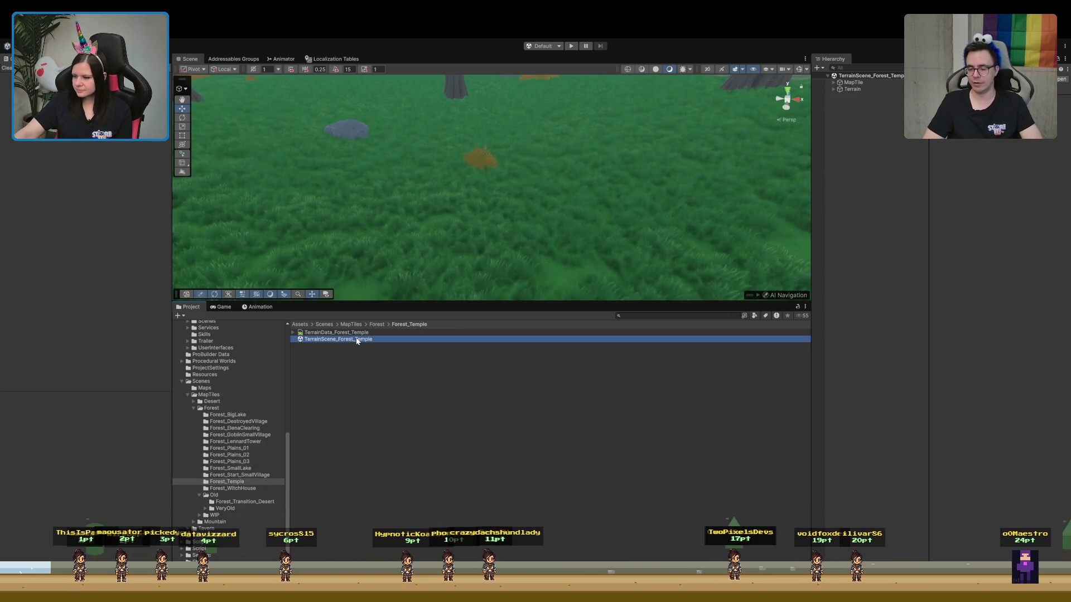
Move the view toward the ruins and expand MapTile in the Hierarchy
{"action": "mouse_move", "coordinate": [390, 184]}
{"action": "left_mouse_down"}
{"action": "mouse_move", "coordinate": [426, 179]}
{"action": "mouse_move", "coordinate": [490, 91]}
{"action": "mouse_move", "coordinate": [375, 153]}
{"action": "left_mouse_up"}
{"action": "mouse_move", "coordinate": [434, 147]}
{"action": "left_mouse_down"}
{"action": "mouse_move", "coordinate": [371, 110]}
{"action": "mouse_move", "coordinate": [222, 149]}
{"action": "mouse_move", "coordinate": [248, 177]}
{"action": "mouse_move", "coordinate": [232, 187]}
{"action": "mouse_move", "coordinate": [213, 121]}
{"action": "mouse_move", "coordinate": [354, 277]}
{"action": "mouse_move", "coordinate": [559, 257]}
{"action": "mouse_move", "coordinate": [463, 288]}
{"action": "mouse_move", "coordinate": [487, 310]}
{"action": "mouse_move", "coordinate": [461, 277]}
{"action": "mouse_move", "coordinate": [363, 208]}
{"action": "mouse_move", "coordinate": [325, 126]}
{"action": "mouse_move", "coordinate": [454, 227]}
{"action": "left_mouse_up"}
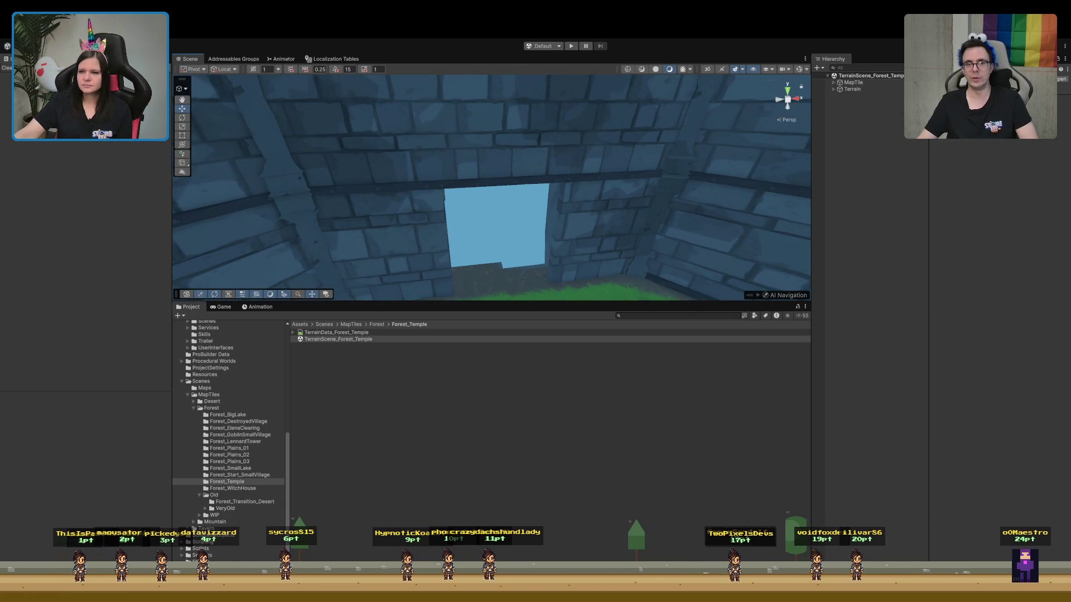
{"action": "left_click", "coordinate": [834, 82]}
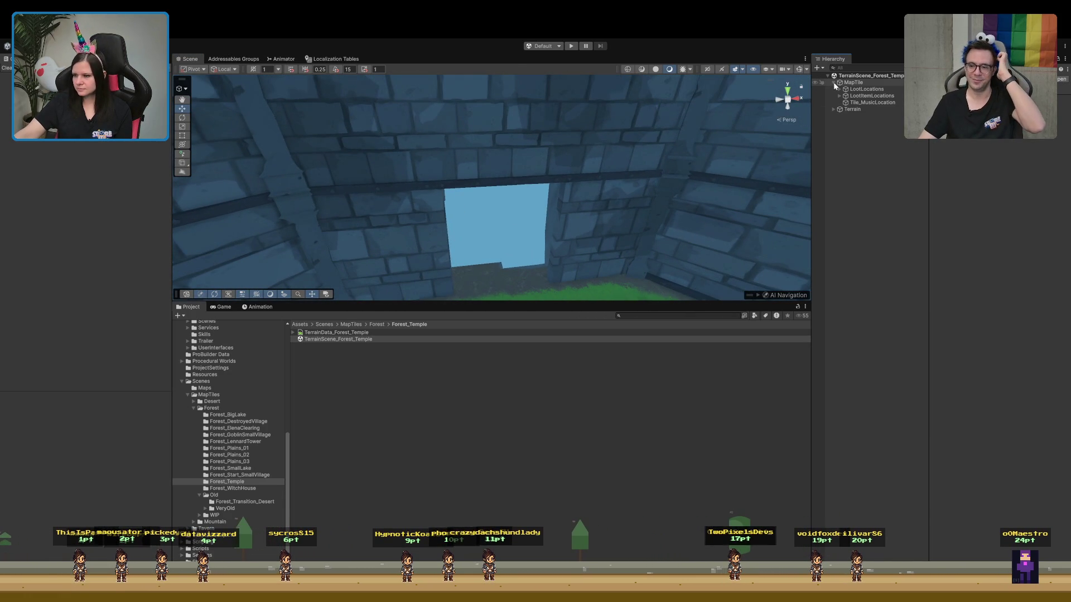
Enlarge the Scene view, orbit until the wall opening shifts right, and expand LootLocations
{"action": "mouse_move", "coordinate": [577, 262]}
{"action": "left_mouse_down"}
{"action": "mouse_move", "coordinate": [591, 279]}
{"action": "mouse_move", "coordinate": [613, 249]}
{"action": "left_mouse_up"}
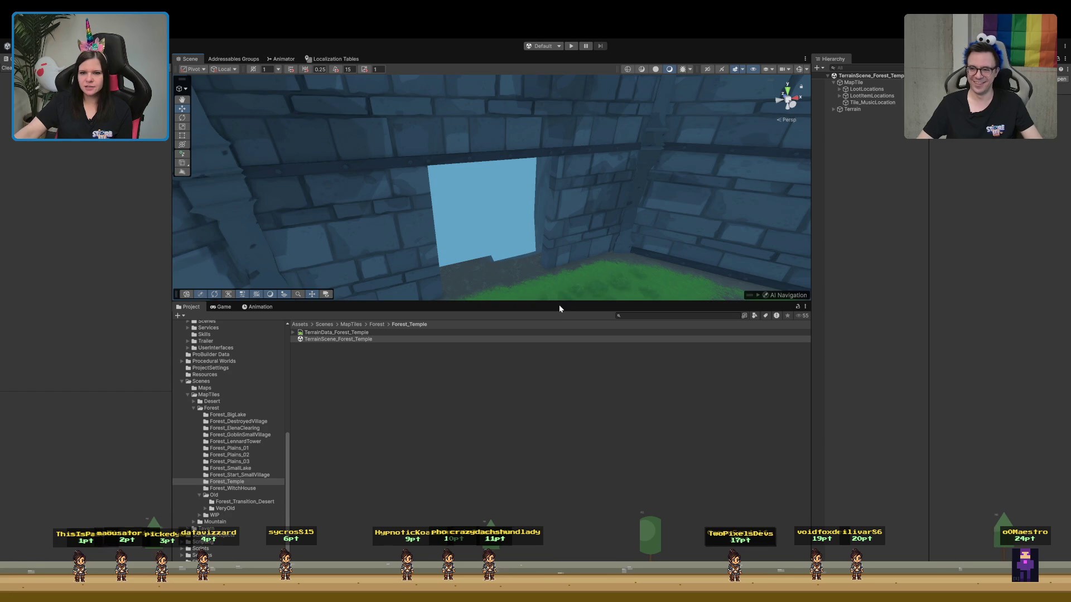
{"action": "left_click_drag", "start_coordinate": [559, 307], "coordinate": [560, 455]}
{"action": "mouse_move", "coordinate": [559, 411]}
{"action": "left_mouse_down"}
{"action": "mouse_move", "coordinate": [598, 430]}
{"action": "mouse_move", "coordinate": [574, 375]}
{"action": "mouse_move", "coordinate": [487, 390]}
{"action": "mouse_move", "coordinate": [795, 319]}
{"action": "left_mouse_up"}
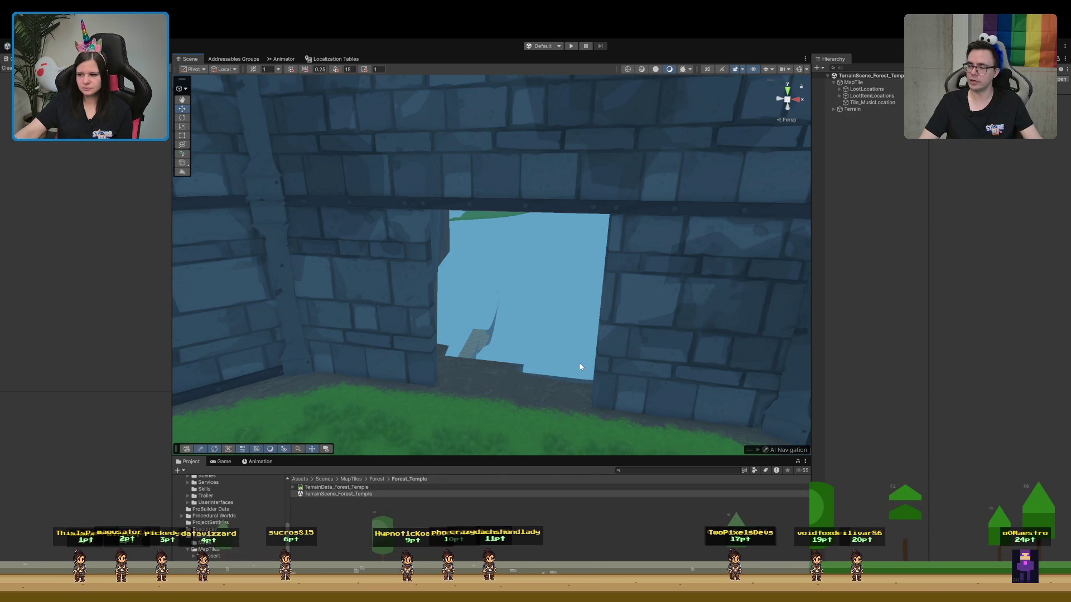
{"action": "mouse_move", "coordinate": [578, 368]}
{"action": "left_mouse_down"}
{"action": "mouse_move", "coordinate": [585, 346]}
{"action": "mouse_move", "coordinate": [573, 361]}
{"action": "mouse_move", "coordinate": [512, 360]}
{"action": "mouse_move", "coordinate": [599, 245]}
{"action": "left_mouse_up"}
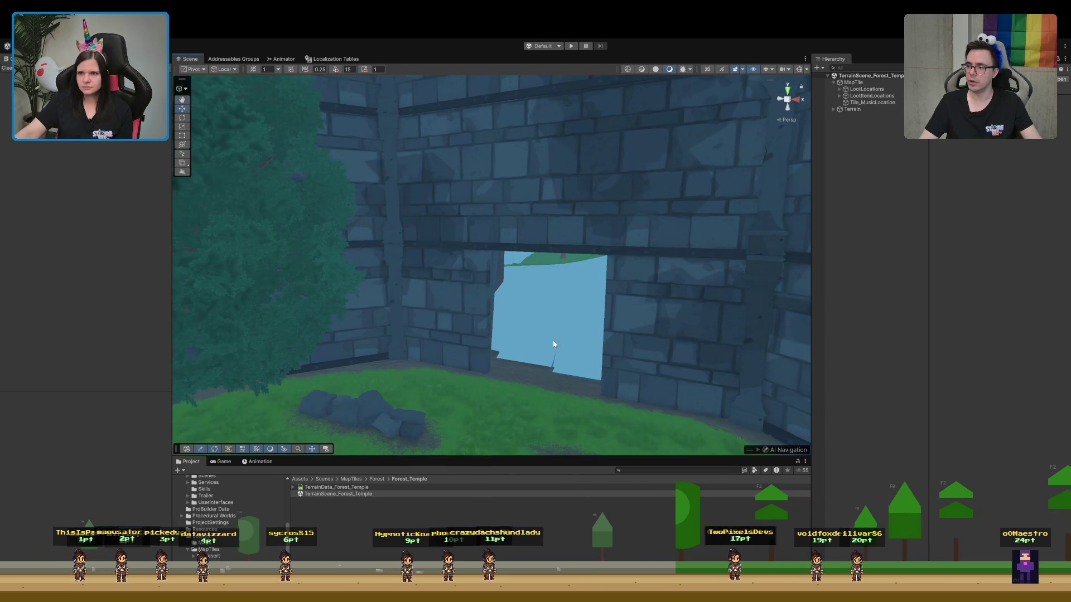
{"action": "left_click", "coordinate": [839, 89]}
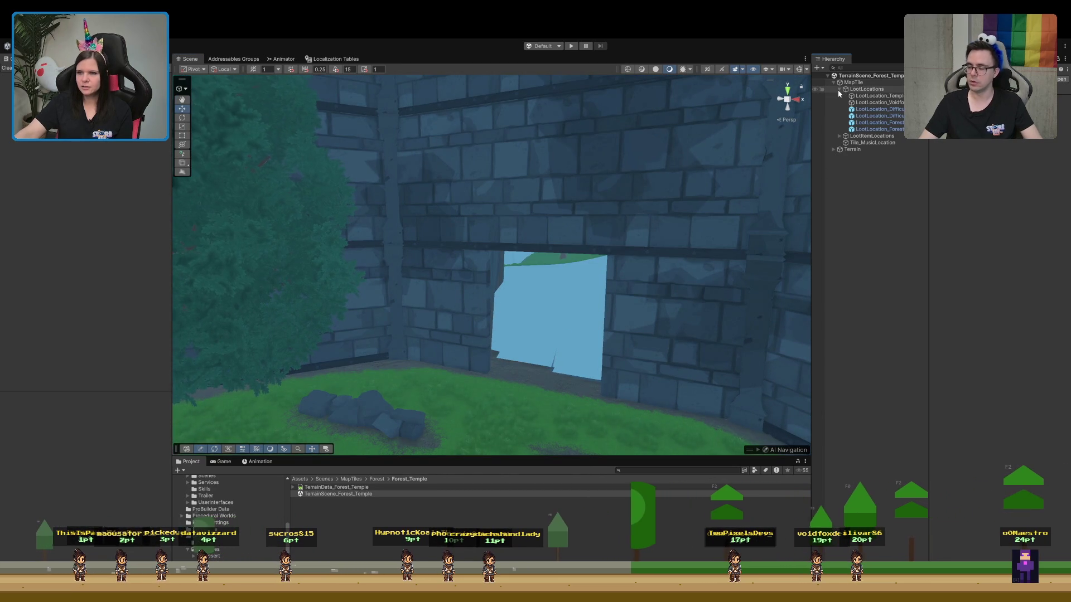
Review each forest, difficulty and temple LootLocation's settings, then collapse the LootLocations group
{"action": "left_click", "coordinate": [865, 129]}
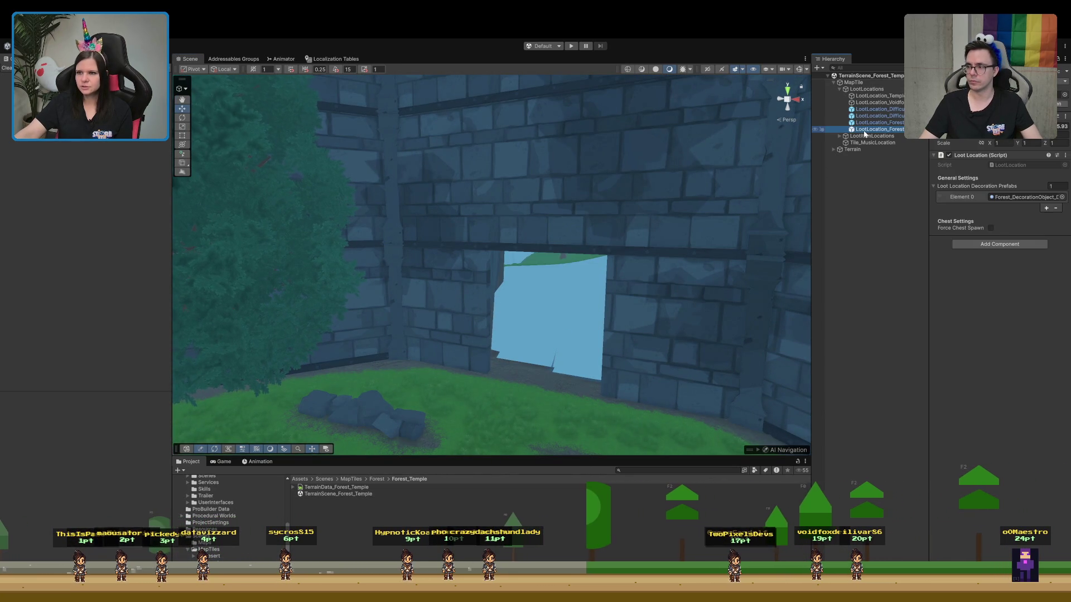
{"action": "left_click", "coordinate": [870, 123]}
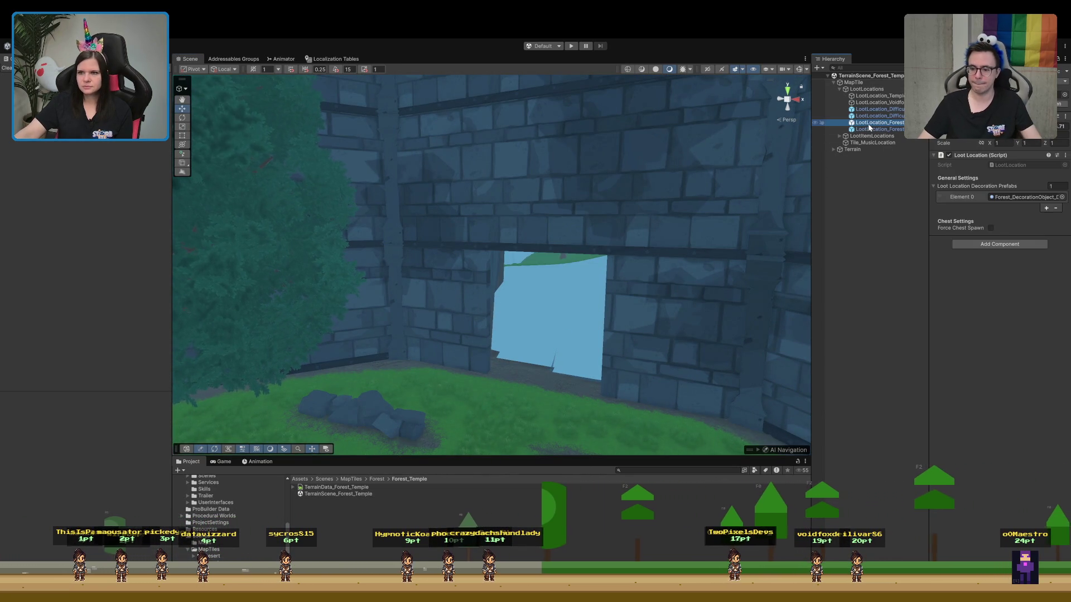
{"action": "left_click", "coordinate": [871, 116]}
{"action": "left_click", "coordinate": [873, 110]}
{"action": "left_click", "coordinate": [873, 102]}
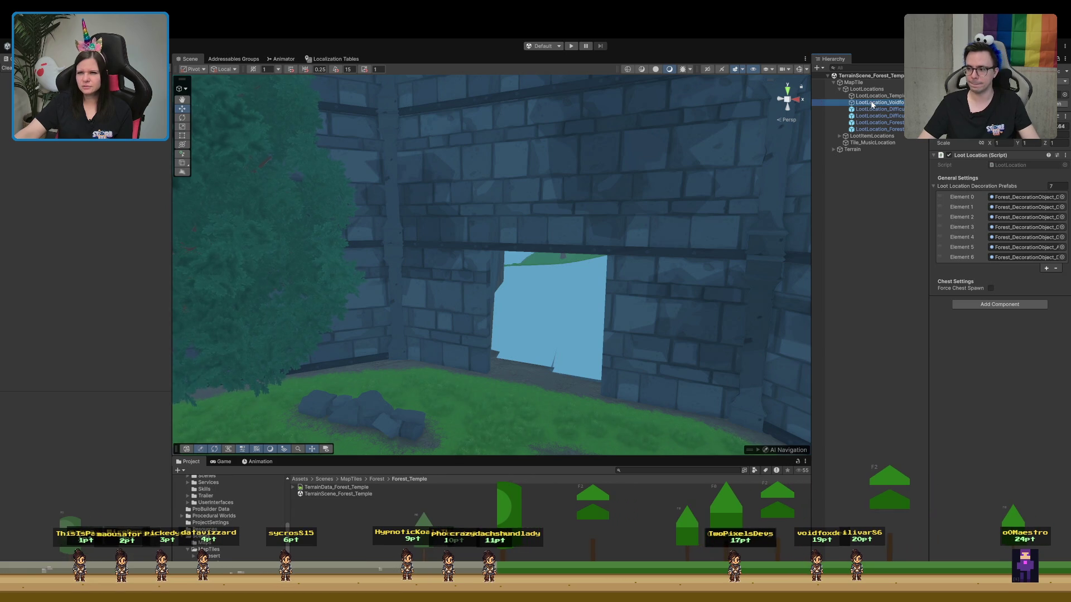
{"action": "left_click", "coordinate": [873, 96]}
{"action": "left_click", "coordinate": [840, 90]}
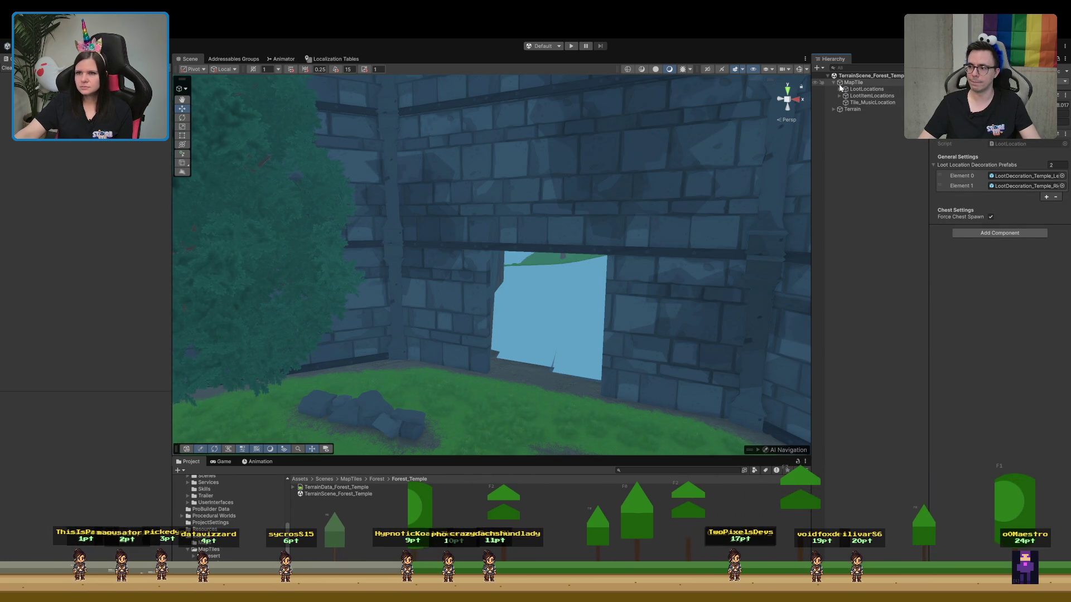
From MapTile, ping Map Location Areas Element 0 and Element 1 in the Hierarchy
{"action": "left_click", "coordinate": [847, 83]}
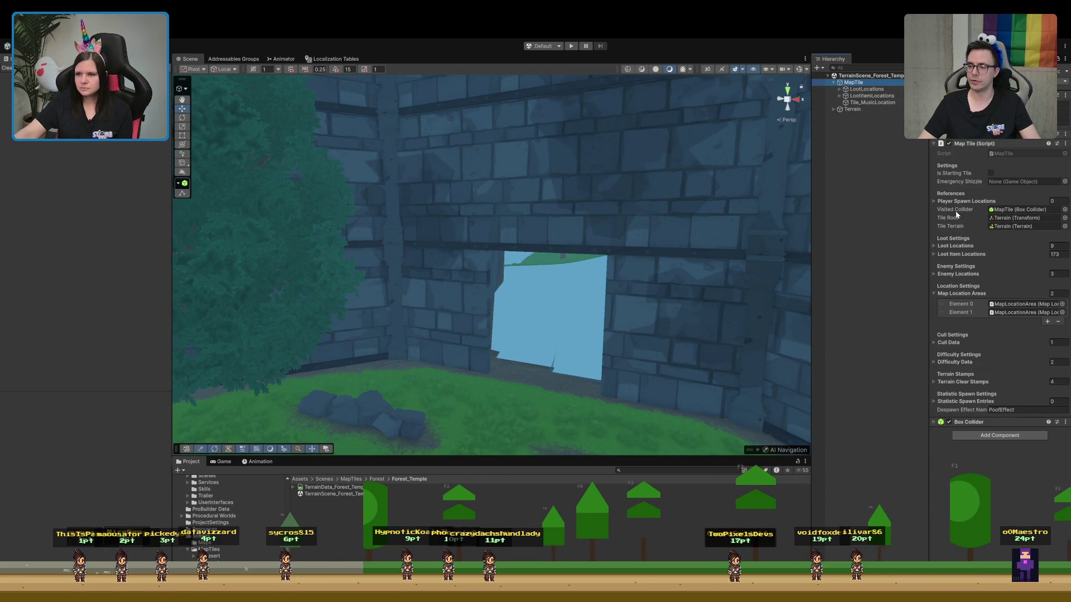
{"action": "left_click", "coordinate": [1014, 307]}
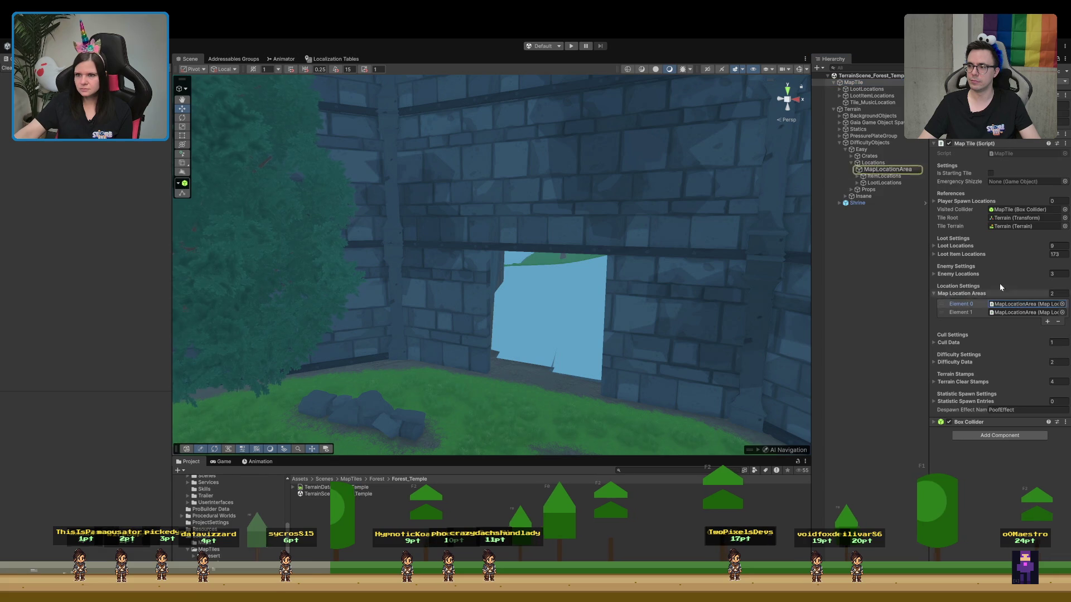
{"action": "left_click", "coordinate": [878, 171]}
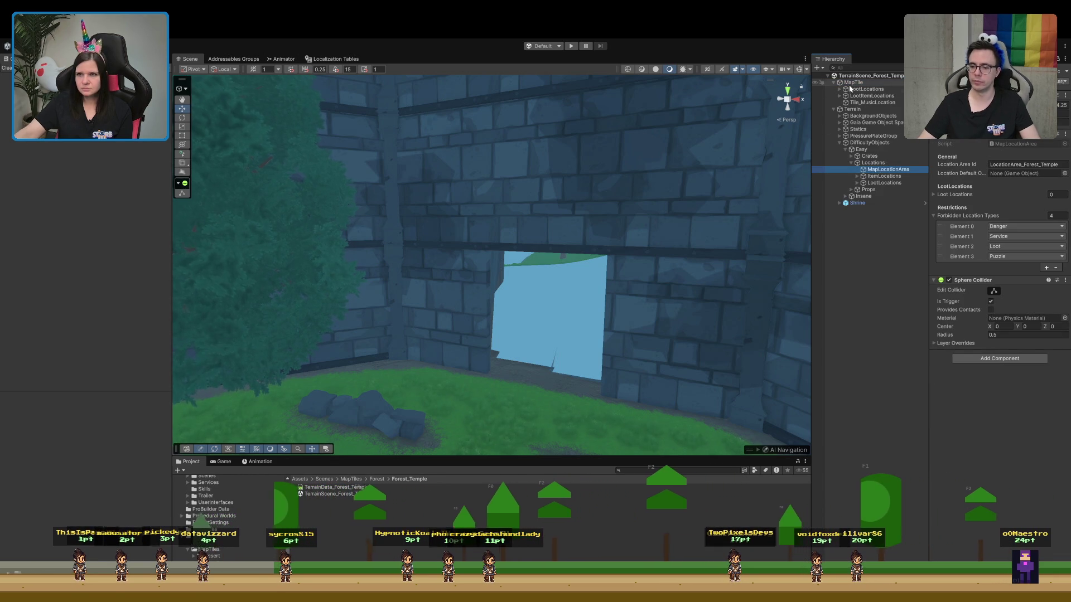
{"action": "left_click", "coordinate": [854, 82]}
{"action": "left_click", "coordinate": [1012, 311]}
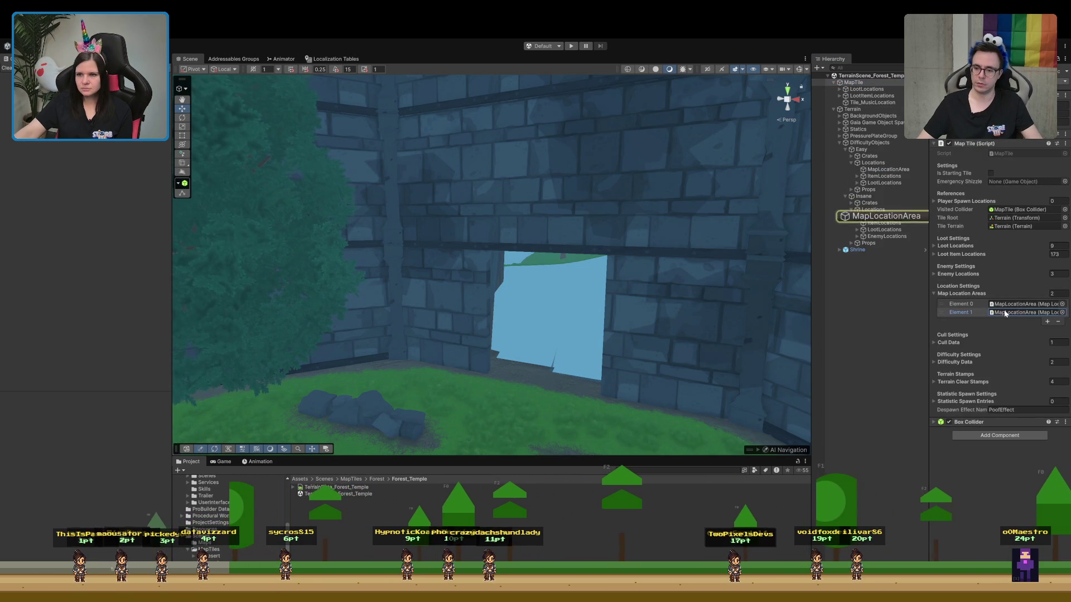
{"action": "left_click", "coordinate": [873, 216]}
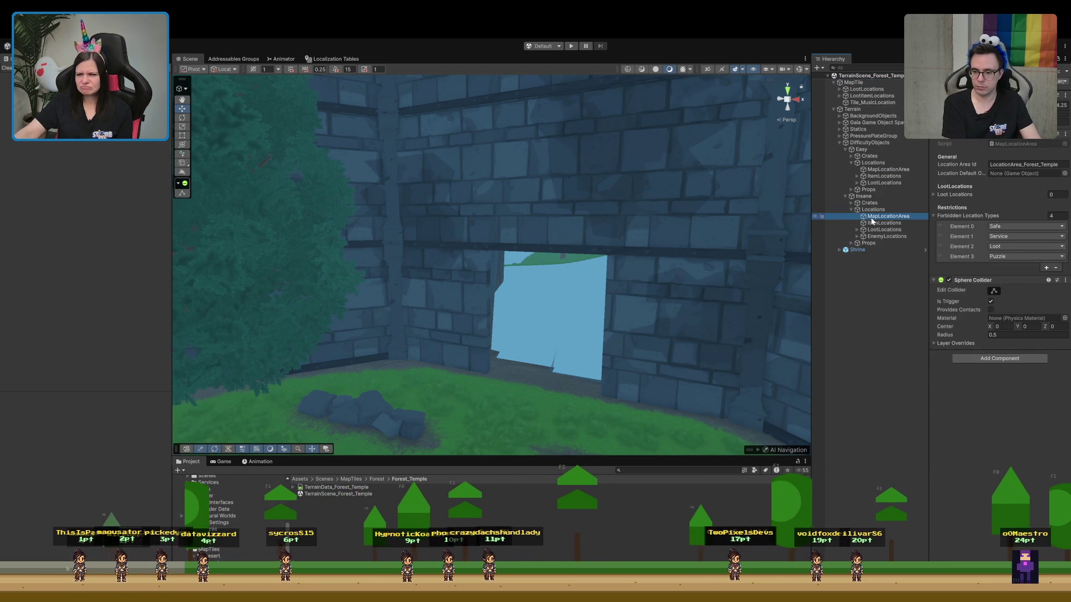
Collapse DifficultyObjects, reselect MapTile, and show its Loot Locations list instead of Map Location Areas
{"action": "left_click", "coordinate": [840, 142]}
{"action": "left_click", "coordinate": [850, 83]}
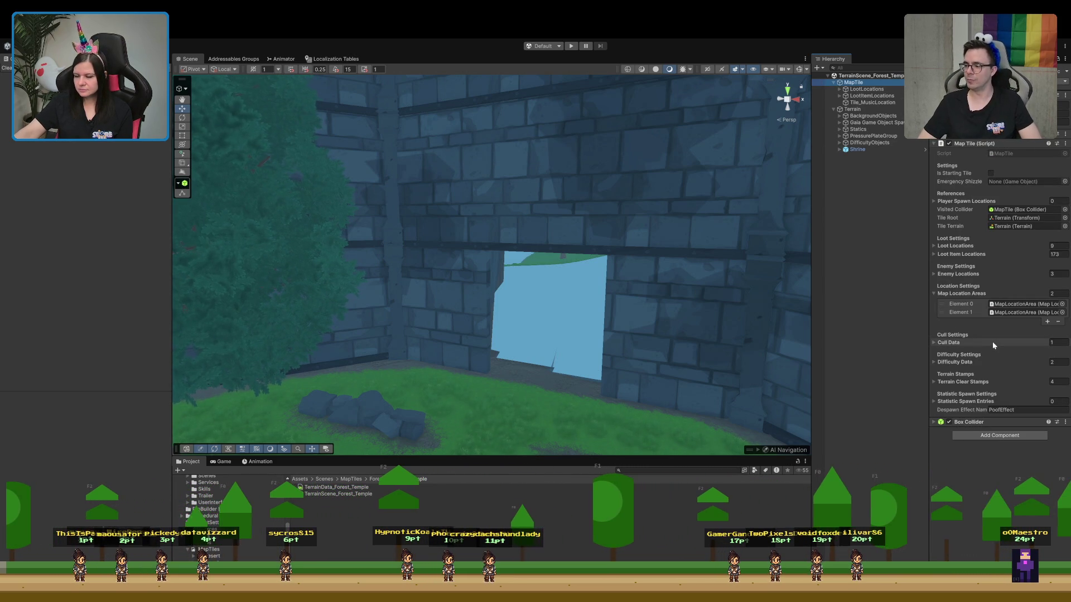
{"action": "left_click", "coordinate": [968, 294]}
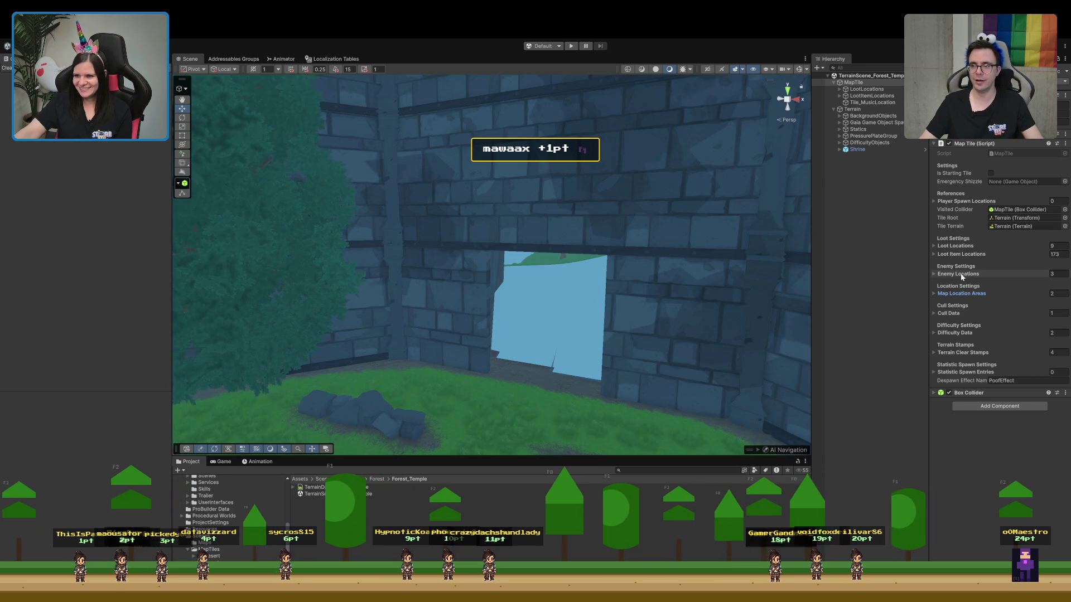
{"action": "left_click", "coordinate": [974, 254]}
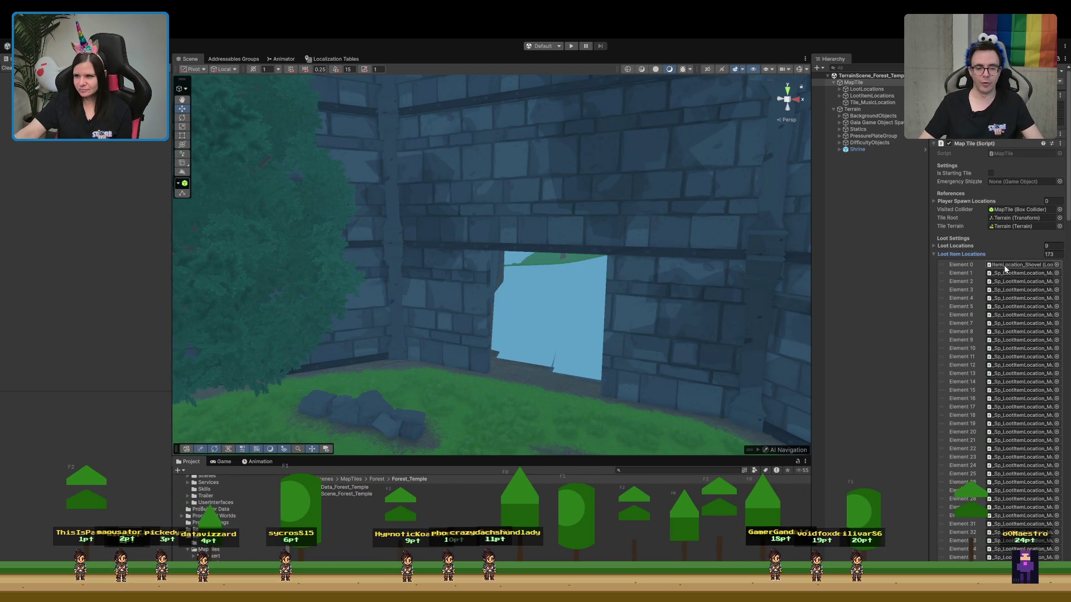
{"action": "left_click", "coordinate": [962, 255]}
{"action": "left_click", "coordinate": [956, 246]}
Ping Loot Locations Element 0, then compare the temple, difficulty and forest loot locations' decoration prefabs
{"action": "left_click", "coordinate": [998, 257]}
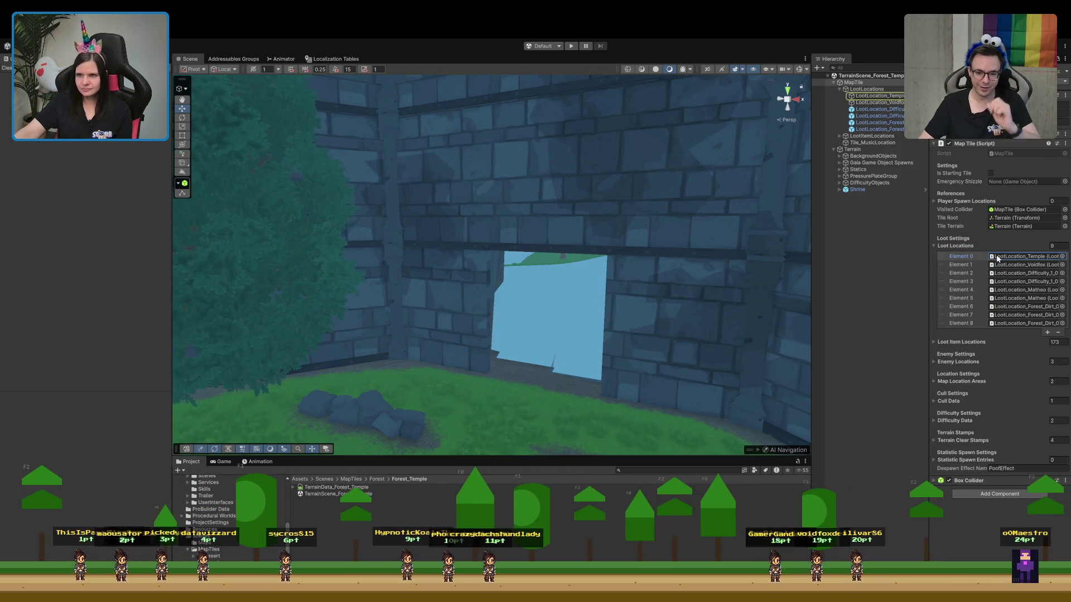
{"action": "left_click", "coordinate": [878, 96]}
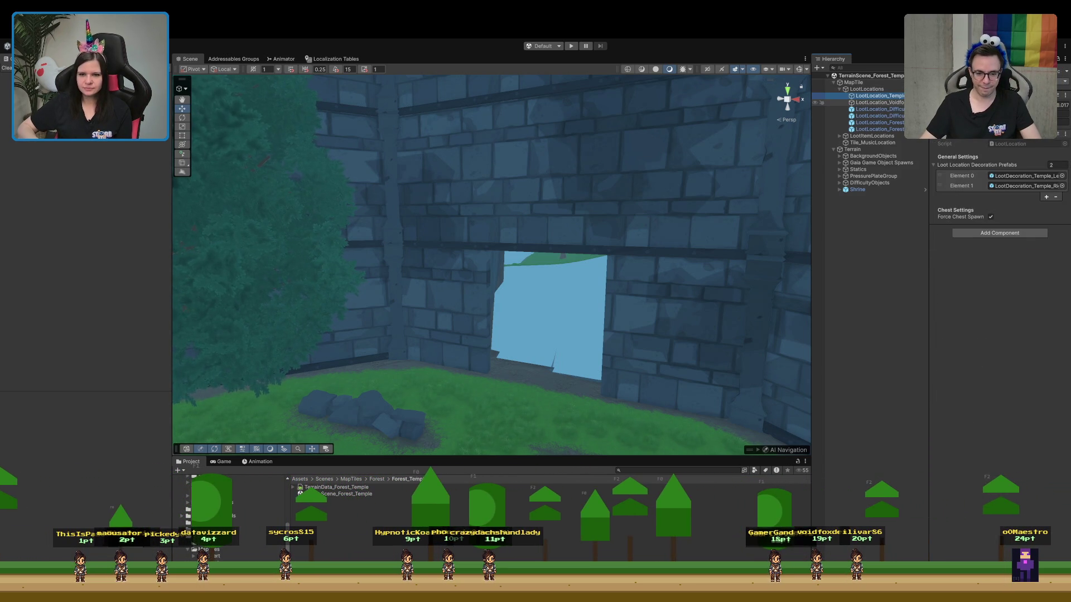
{"action": "left_click", "coordinate": [879, 109]}
{"action": "left_click", "coordinate": [879, 122]}
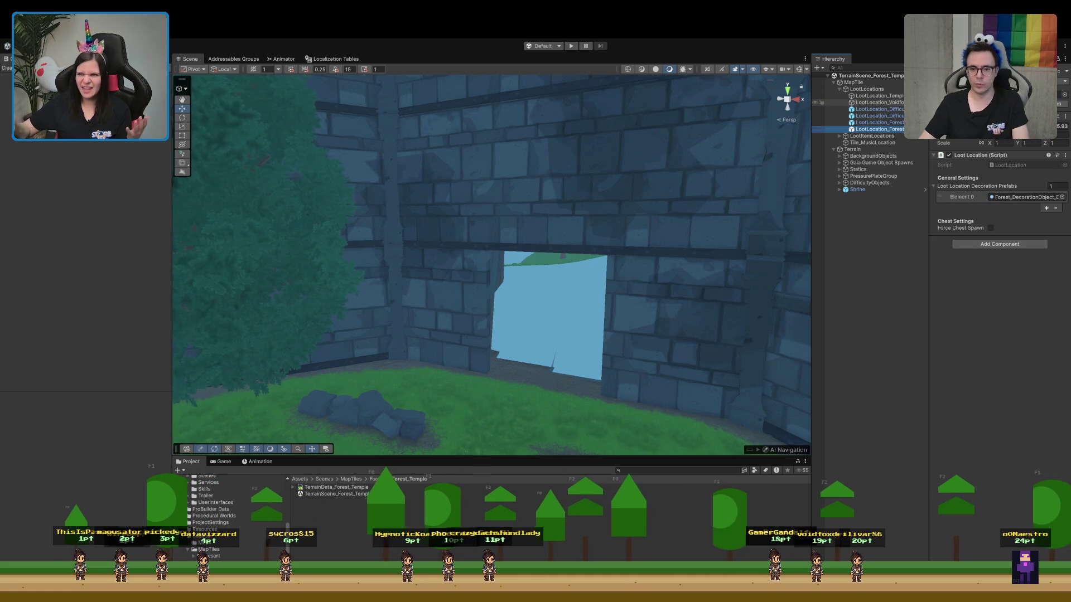
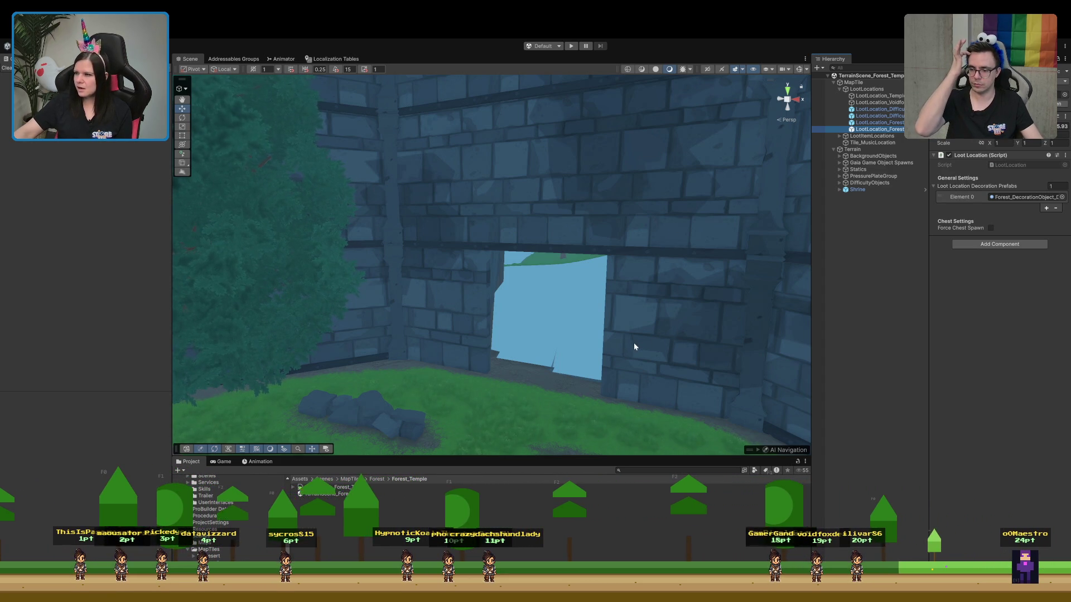
Inspect the MapTile's loot location settings, including the enemy locations list and its Element 1
{"action": "mouse_move", "coordinate": [631, 345]}
{"action": "left_mouse_down"}
{"action": "mouse_move", "coordinate": [615, 362]}
{"action": "mouse_move", "coordinate": [547, 372]}
{"action": "mouse_move", "coordinate": [616, 372]}
{"action": "left_mouse_up"}
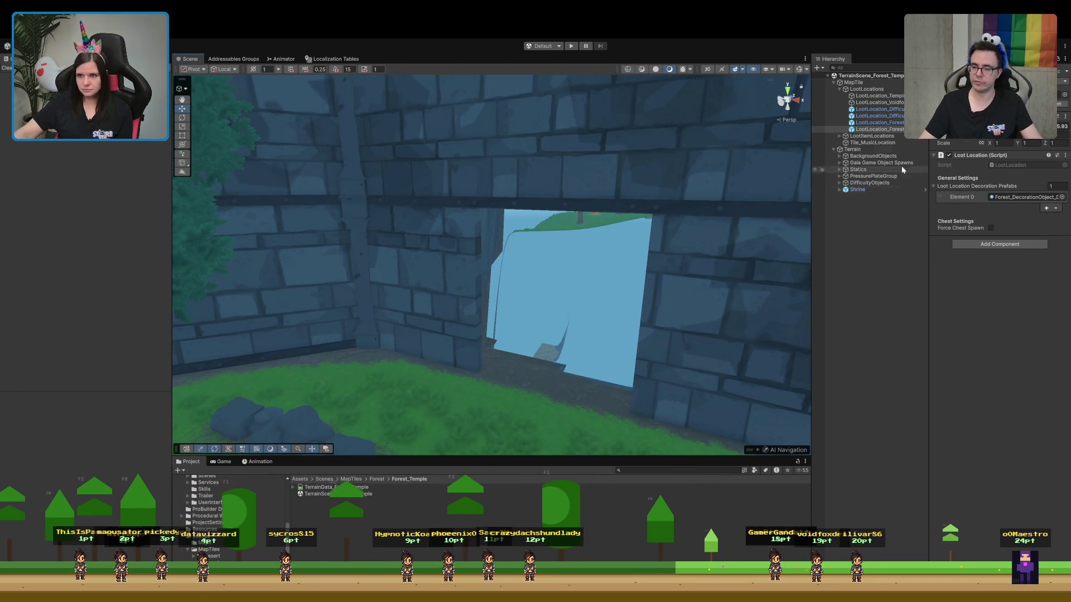
{"action": "left_click", "coordinate": [853, 90]}
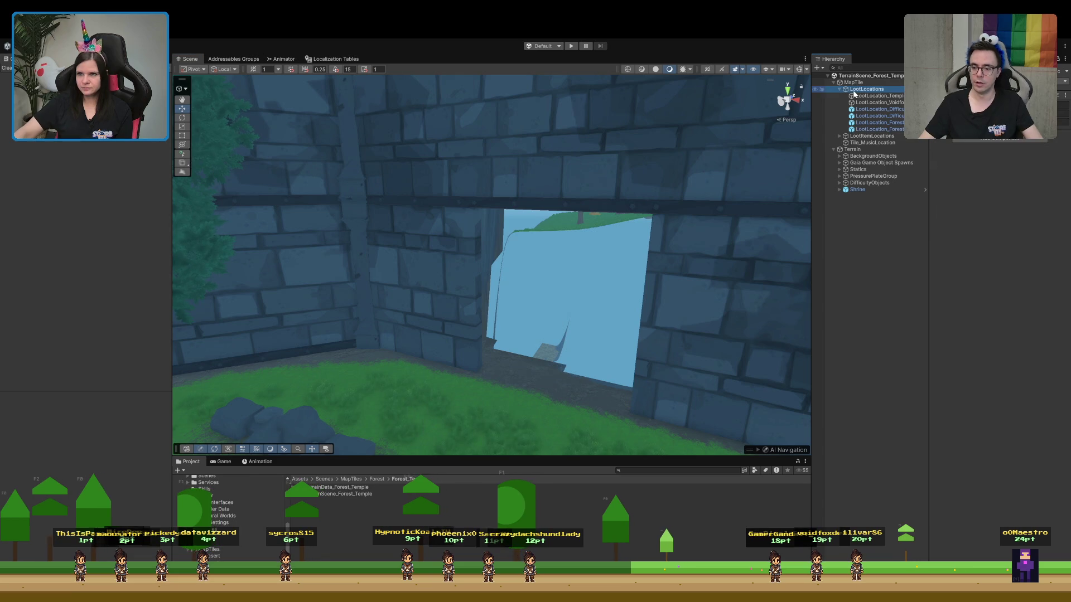
{"action": "left_click", "coordinate": [874, 85]}
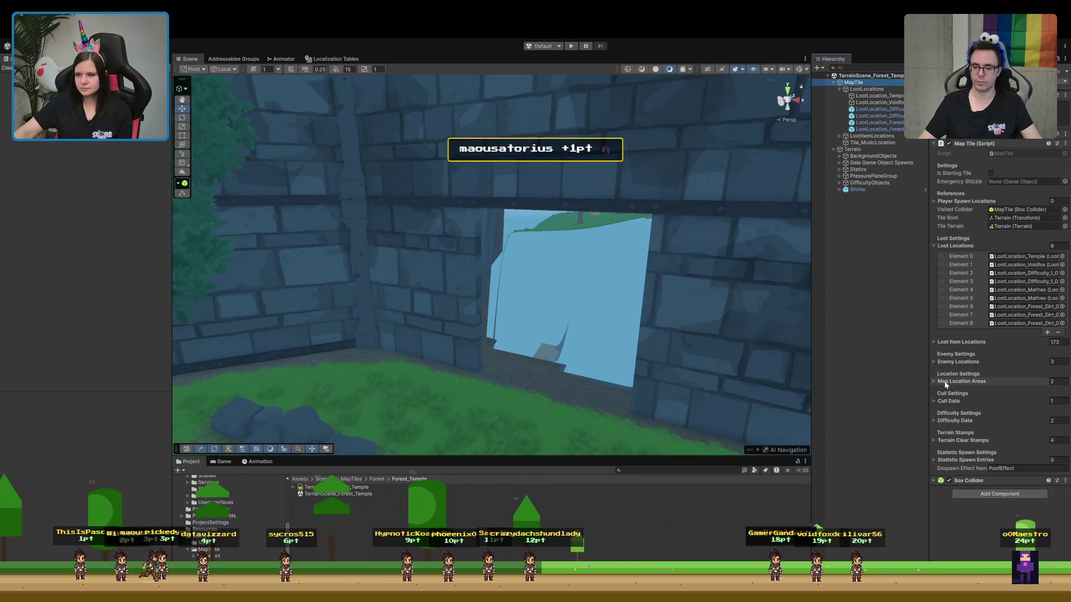
{"action": "left_click", "coordinate": [953, 362]}
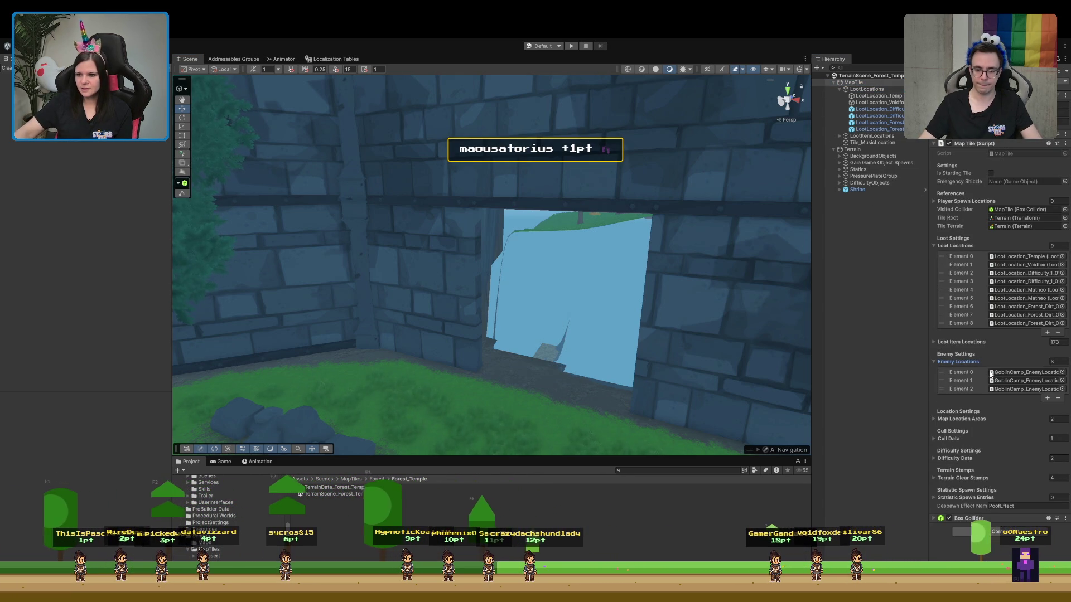
{"action": "left_click", "coordinate": [961, 380]}
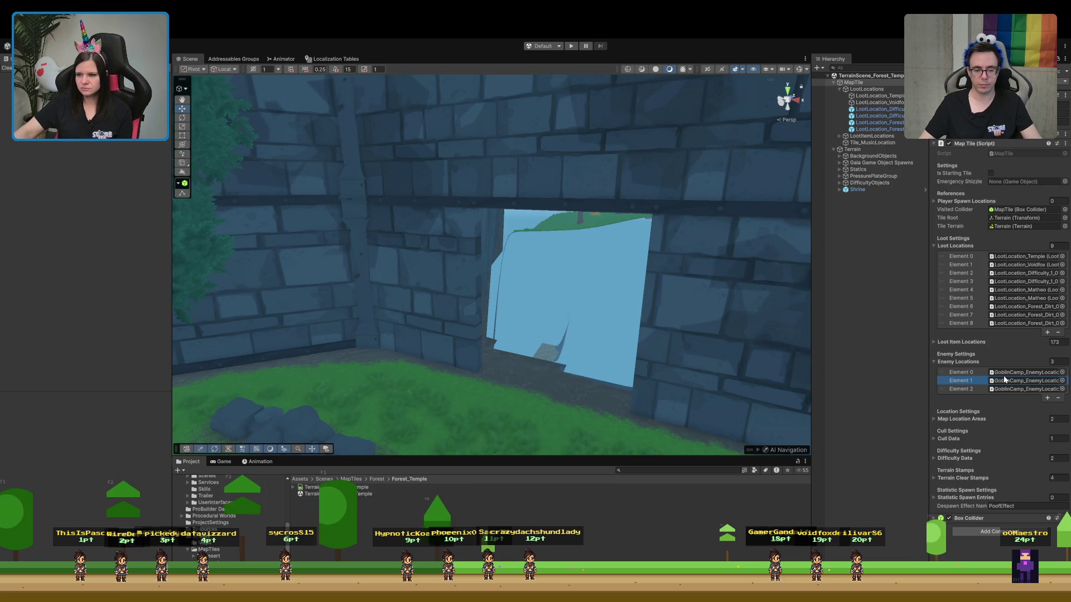
{"action": "left_click", "coordinate": [969, 363]}
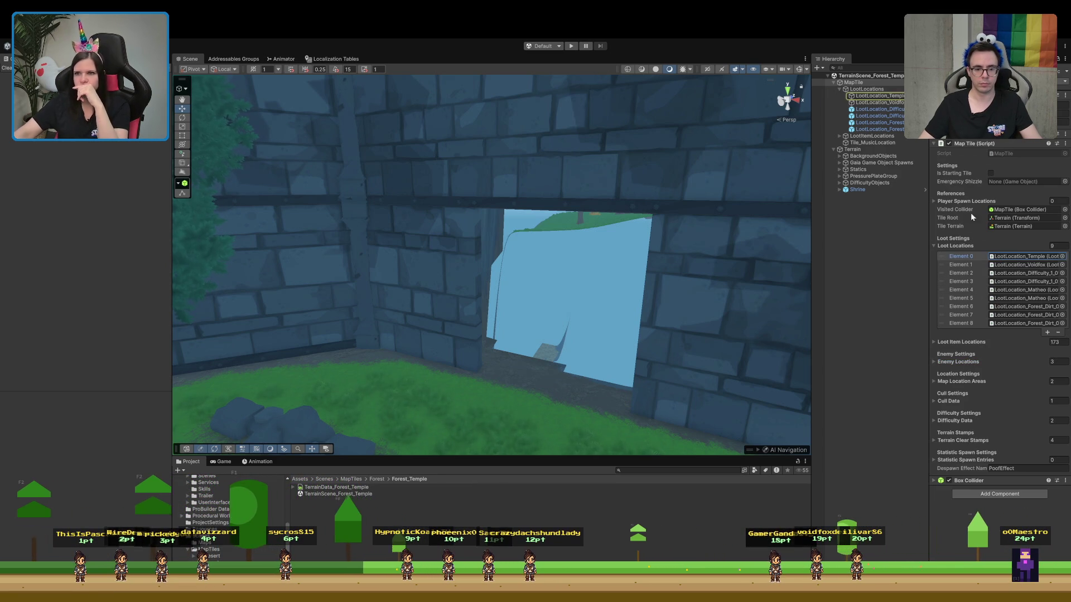
Frame LootLocation_Temple and ping its two decoration prefabs in the Project window
{"action": "left_click", "coordinate": [884, 96]}
{"action": "key", "text": "f"}
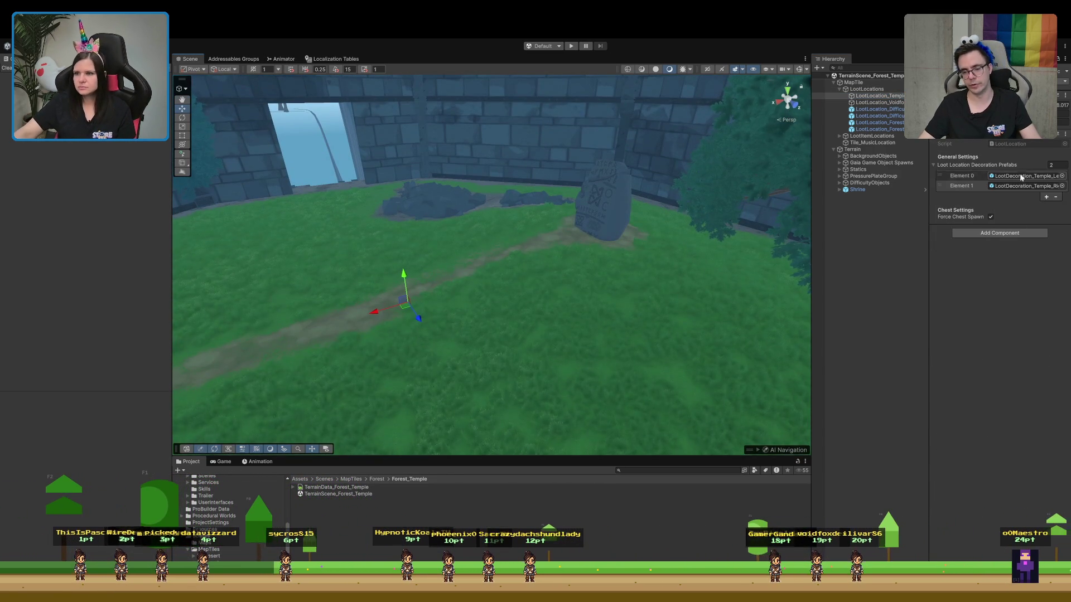
{"action": "left_click", "coordinate": [1018, 178]}
{"action": "left_click", "coordinate": [1018, 186]}
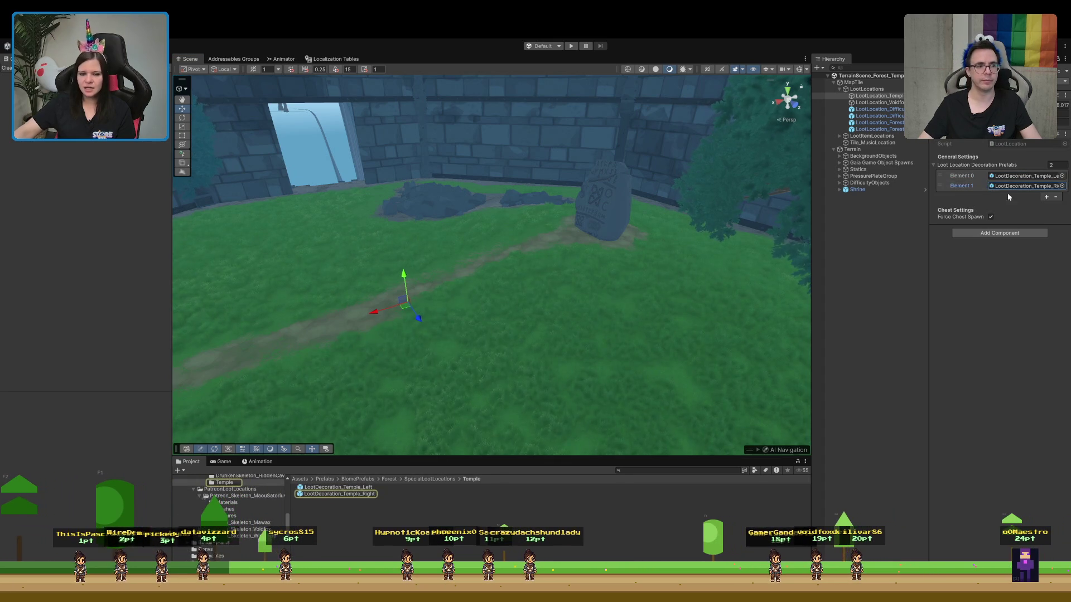
{"action": "mouse_move", "coordinate": [416, 306]}
{"action": "left_mouse_down"}
{"action": "mouse_move", "coordinate": [566, 323]}
{"action": "mouse_move", "coordinate": [599, 391]}
{"action": "left_mouse_up"}
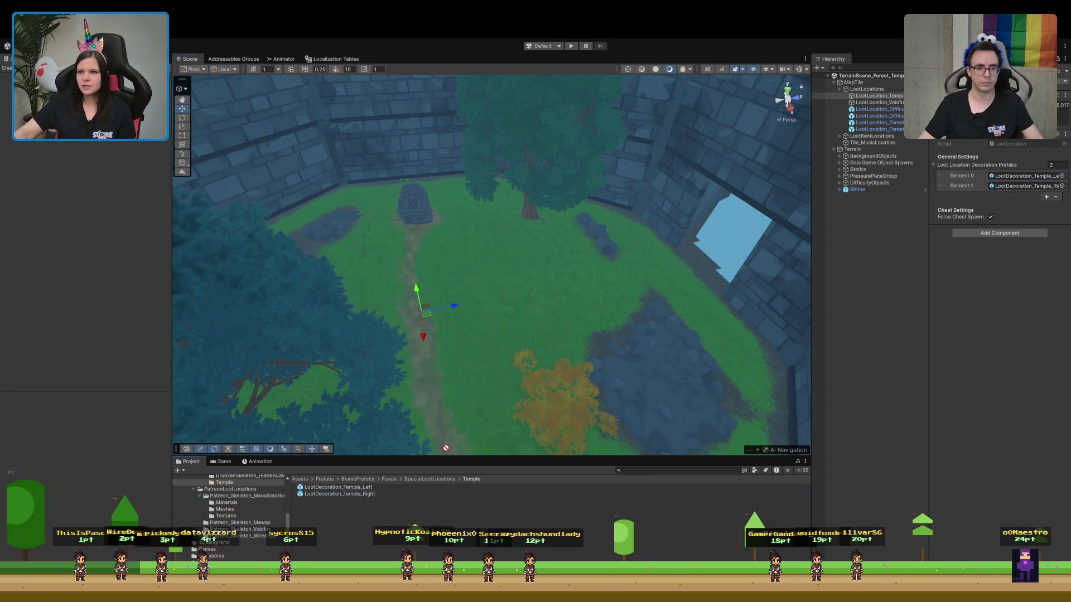
{"action": "left_click", "coordinate": [892, 96]}
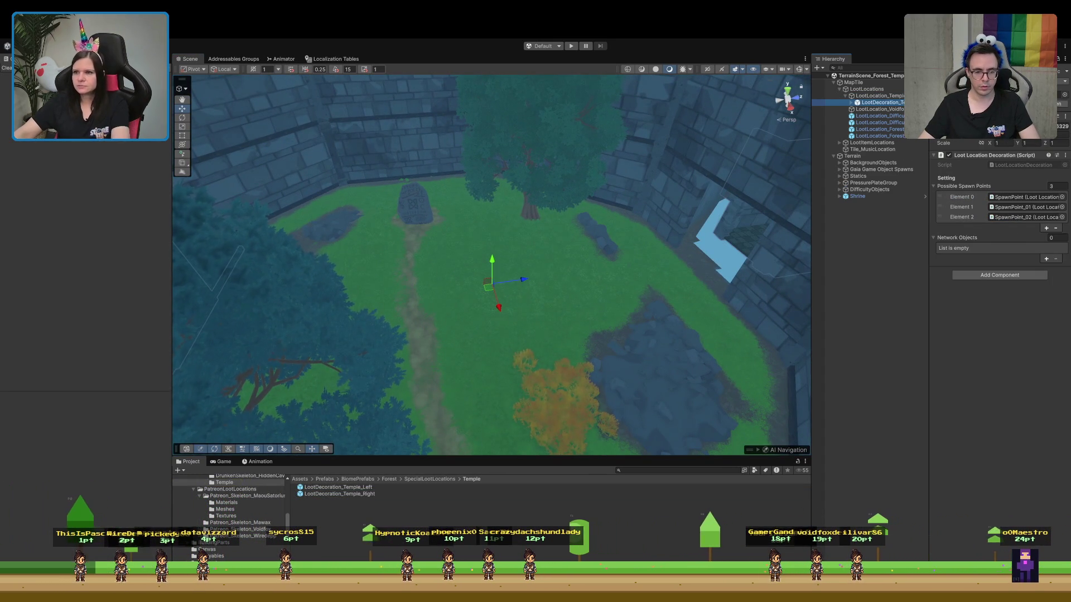
{"action": "mouse_move", "coordinate": [486, 279]}
{"action": "left_mouse_down"}
{"action": "mouse_move", "coordinate": [544, 284]}
{"action": "mouse_move", "coordinate": [566, 251]}
{"action": "mouse_move", "coordinate": [648, 199]}
{"action": "mouse_move", "coordinate": [557, 194]}
{"action": "mouse_move", "coordinate": [586, 184]}
{"action": "mouse_move", "coordinate": [526, 359]}
{"action": "mouse_move", "coordinate": [476, 400]}
{"action": "mouse_move", "coordinate": [526, 401]}
{"action": "mouse_move", "coordinate": [631, 377]}
{"action": "mouse_move", "coordinate": [681, 335]}
{"action": "mouse_move", "coordinate": [807, 268]}
{"action": "mouse_move", "coordinate": [641, 283]}
{"action": "mouse_move", "coordinate": [634, 208]}
{"action": "left_mouse_up"}
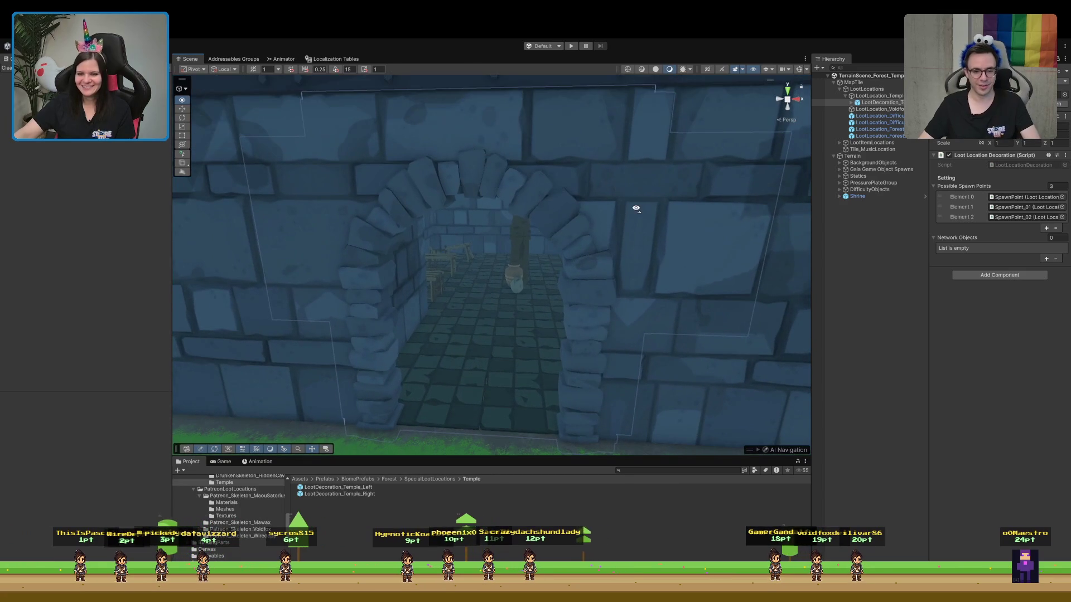
Select LootDecoration_Temple and inspect the LootDecoration_Temple_Right prefab in the Project
{"action": "left_click", "coordinate": [865, 104]}
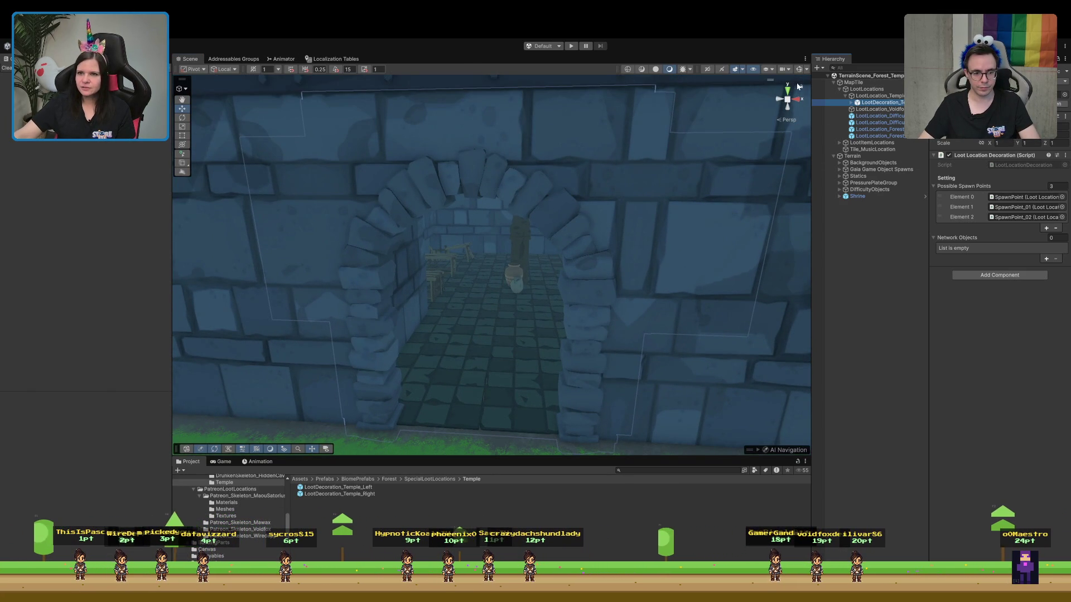
{"action": "left_click_drag", "start_coordinate": [337, 487], "coordinate": [848, 121]}
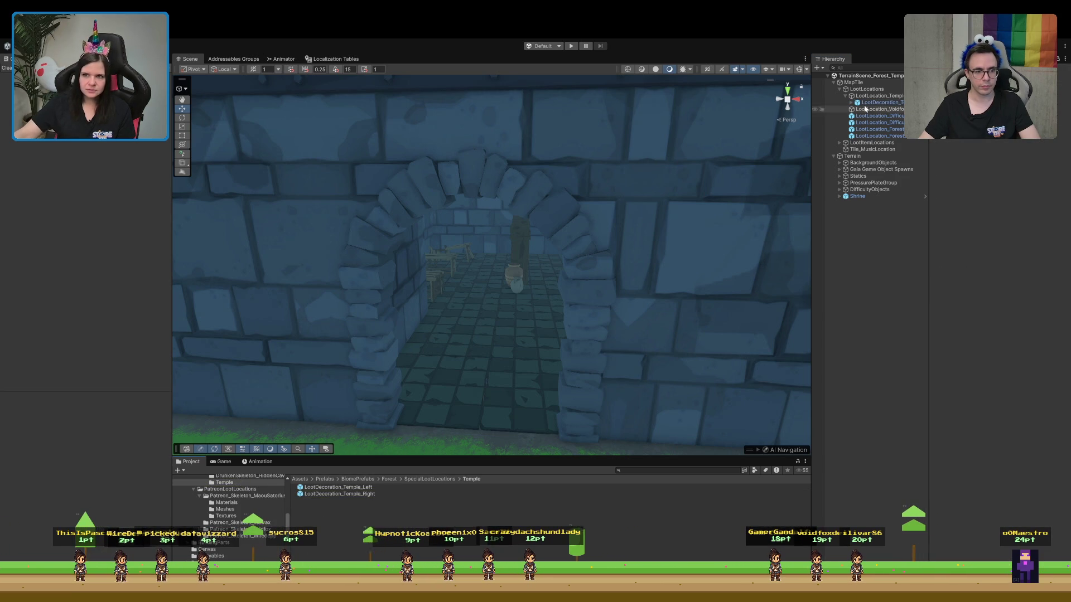
{"action": "scroll", "coordinate": [235, 513], "scroll_direction": "up", "scroll_amount": 5}
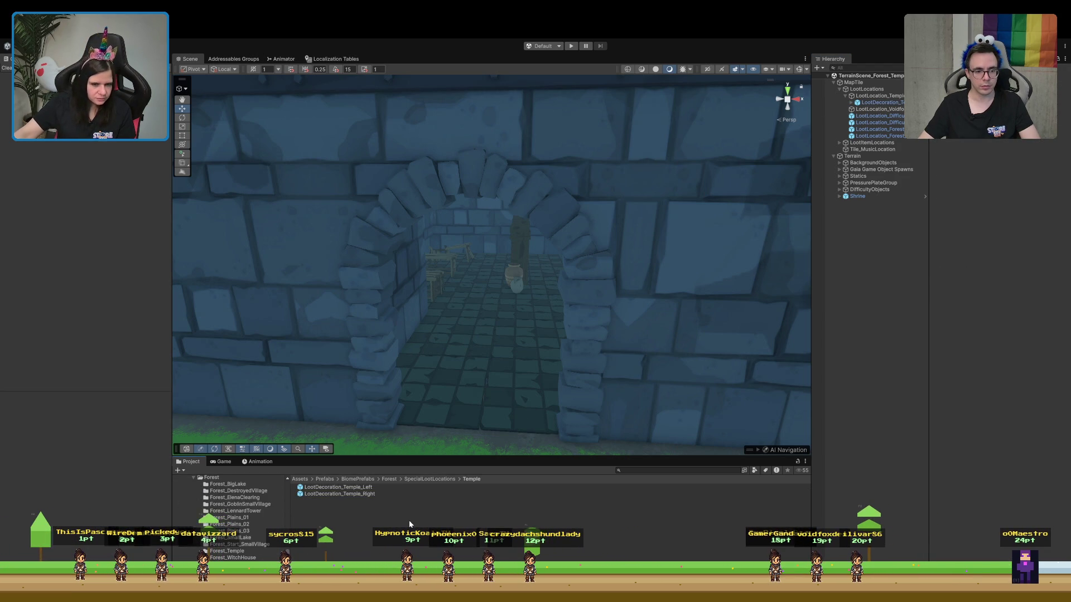
{"action": "left_click", "coordinate": [397, 494]}
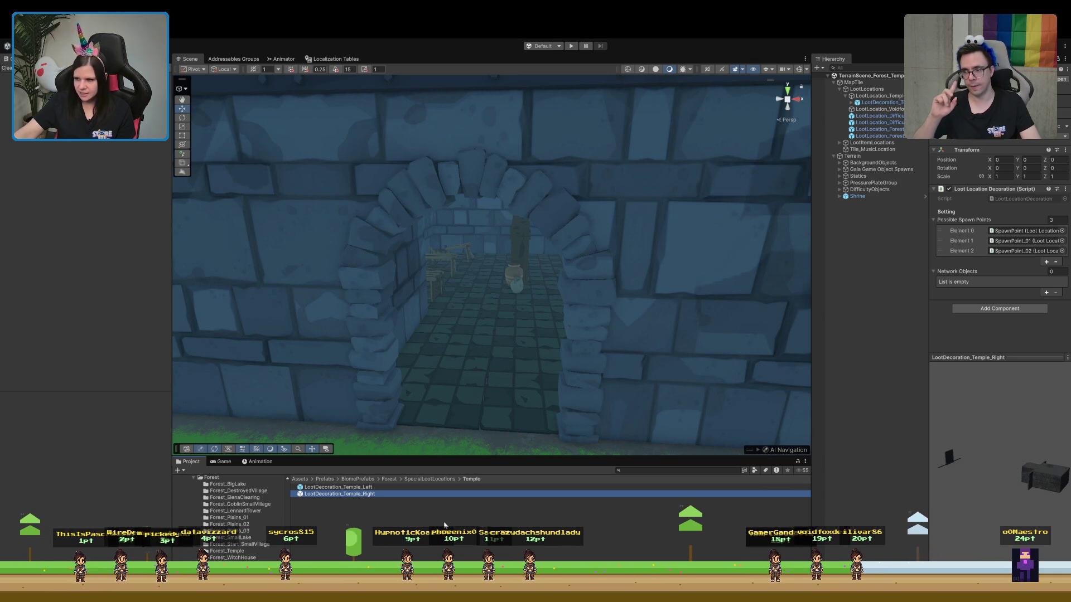
{"action": "scroll", "coordinate": [231, 514], "scroll_direction": "up", "scroll_amount": 3}
{"action": "scroll", "coordinate": [232, 516], "scroll_direction": "down", "scroll_amount": 2}
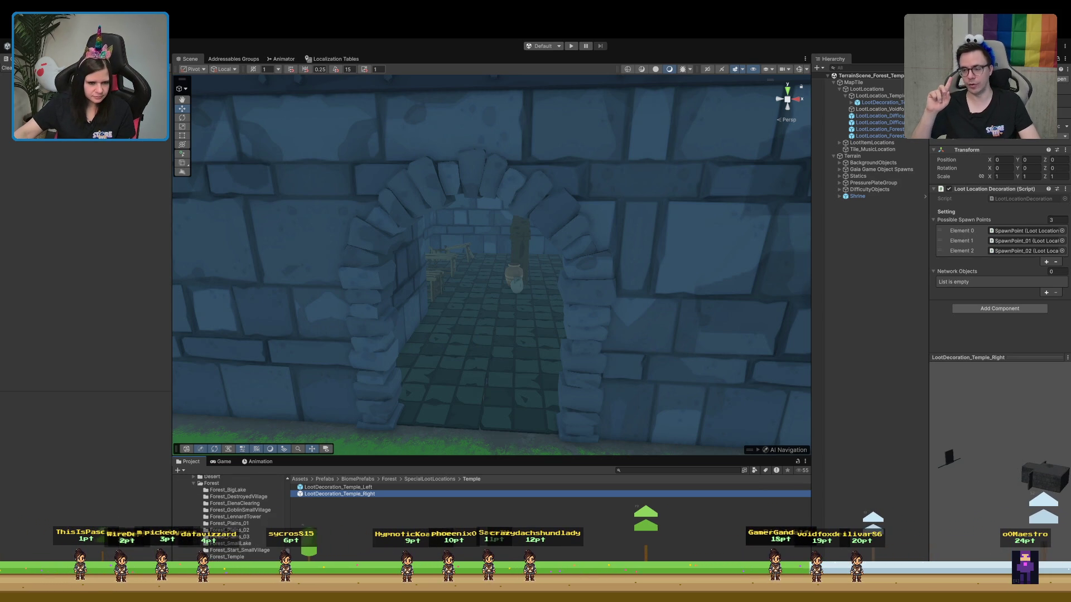
Enlarge the Project panel and open the Forest_LennardTower TerrainScene
{"action": "left_click_drag", "start_coordinate": [353, 453], "coordinate": [353, 399]}
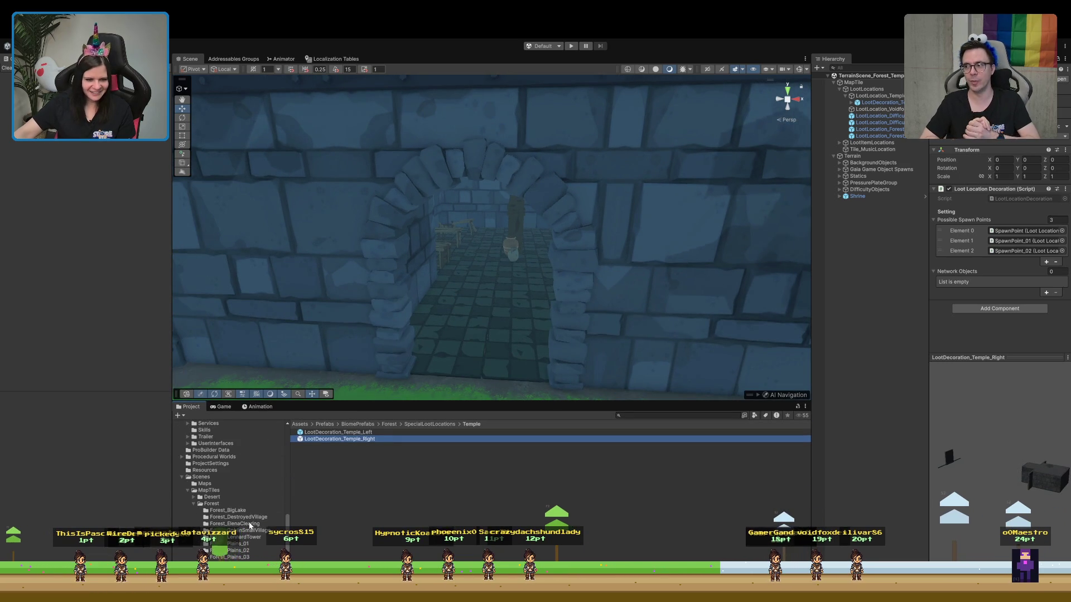
{"action": "scroll", "coordinate": [250, 525], "scroll_direction": "down", "scroll_amount": 2}
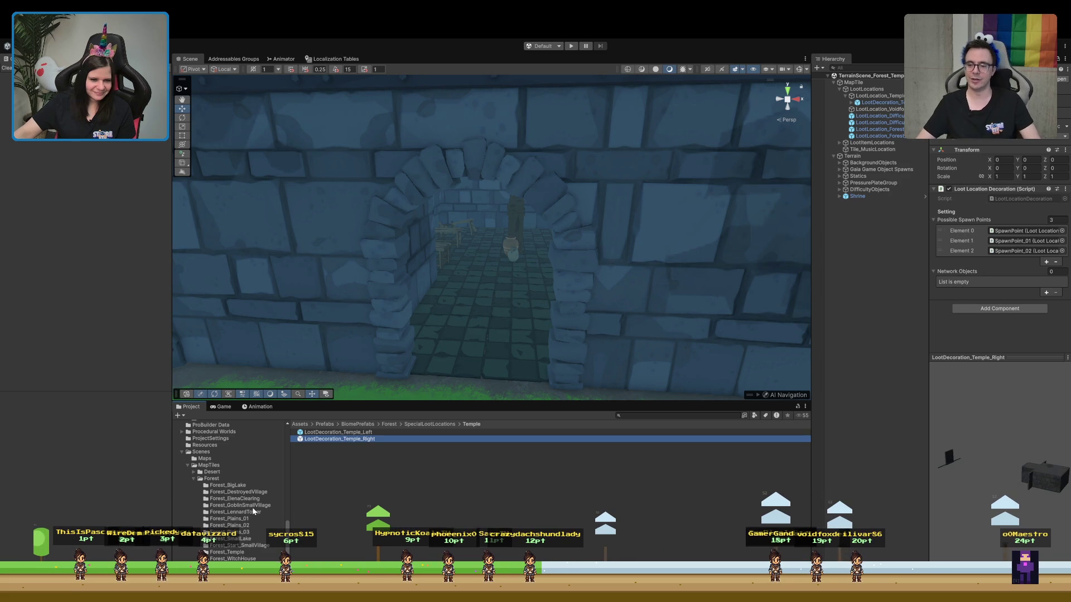
{"action": "left_click", "coordinate": [254, 511]}
{"action": "left_click", "coordinate": [347, 439]}
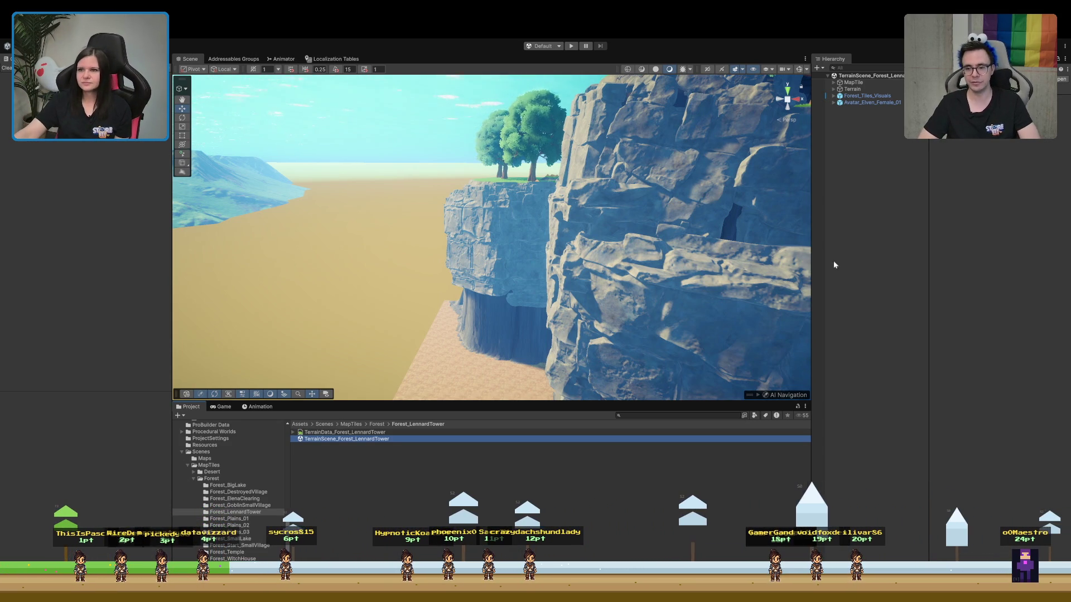
Frame Forest_Tiles_Visuals and the Avatar_Elven_Female_01 character, then look up at the cliff
{"action": "double_click", "coordinate": [841, 97]}
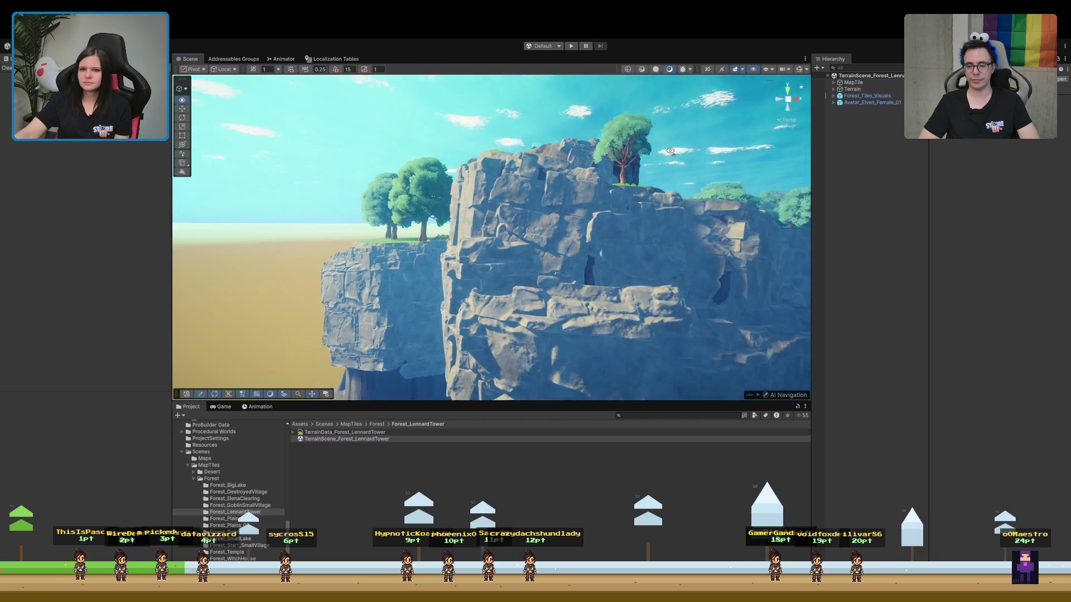
{"action": "double_click", "coordinate": [859, 96]}
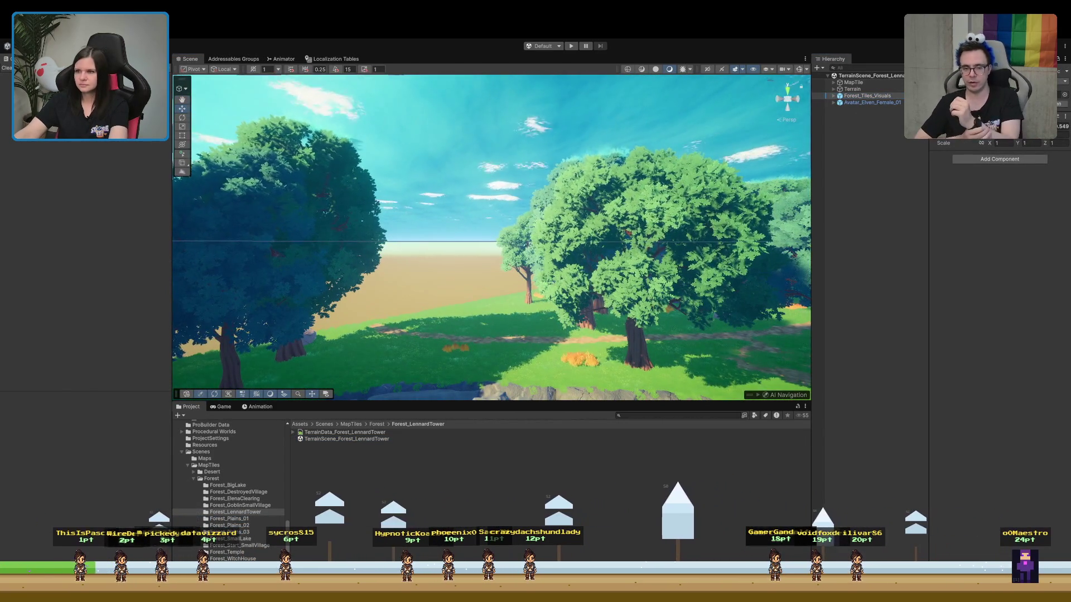
{"action": "left_click_drag", "start_coordinate": [557, 335], "coordinate": [597, 338]}
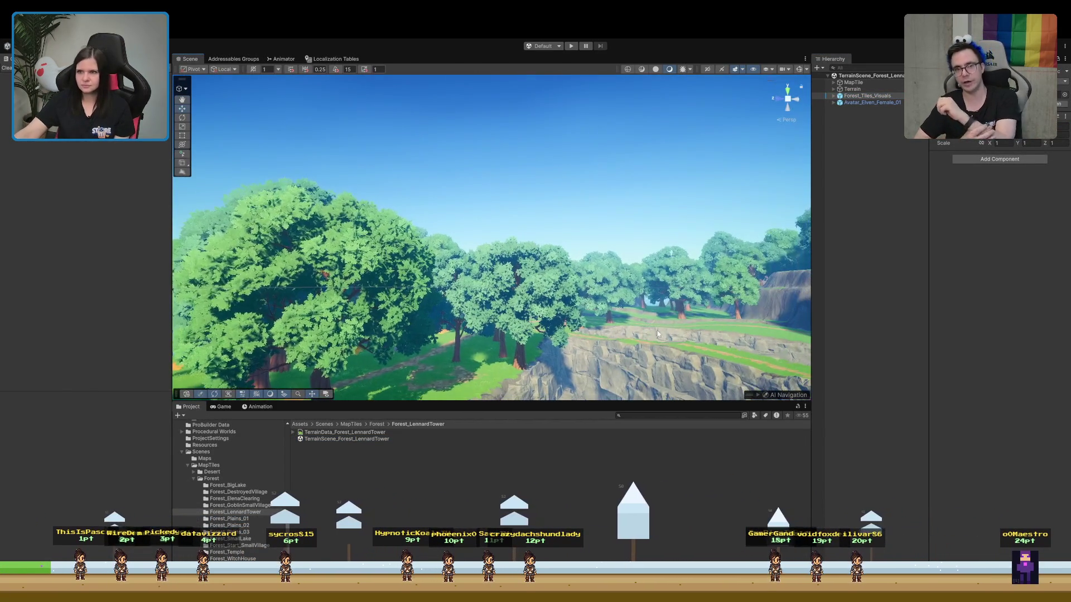
{"action": "double_click", "coordinate": [872, 102]}
{"action": "mouse_move", "coordinate": [580, 282]}
{"action": "left_mouse_down"}
{"action": "mouse_move", "coordinate": [444, 202]}
{"action": "mouse_move", "coordinate": [524, 260]}
{"action": "left_mouse_up"}
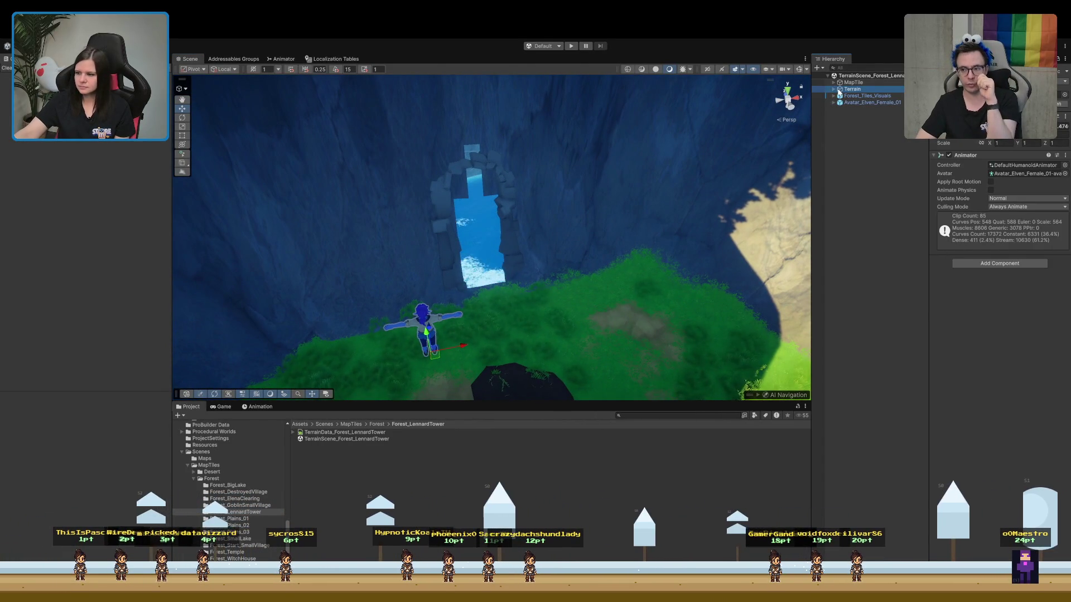
Delete SM_Bld_Ruin_01_ALT from under the Terrain, then reselect the Terrain
{"action": "left_click", "coordinate": [840, 89]}
{"action": "left_click", "coordinate": [833, 89]}
{"action": "left_click", "coordinate": [860, 226]}
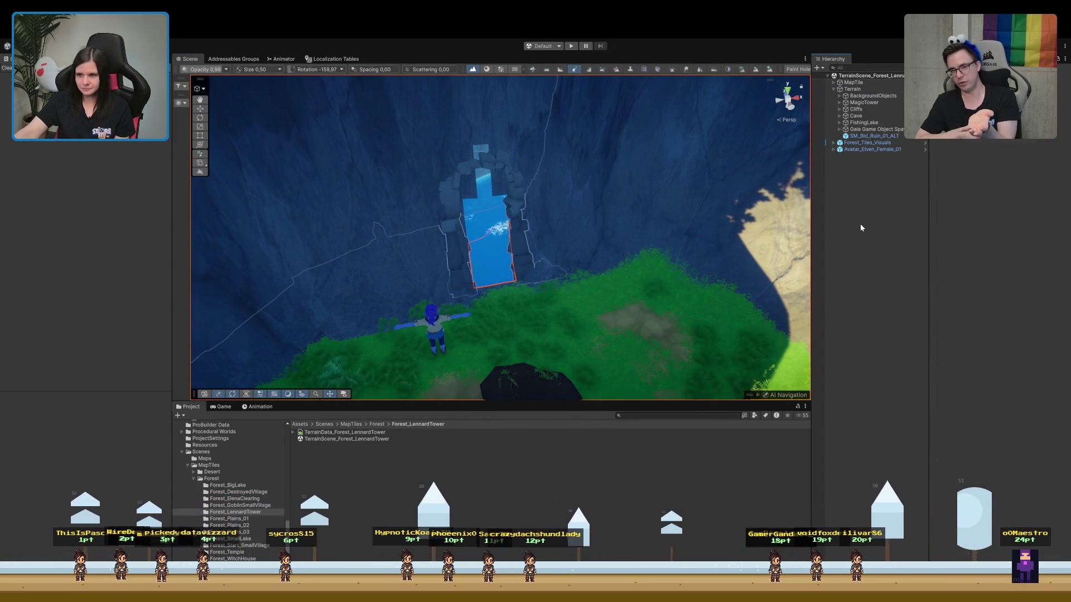
{"action": "left_click", "coordinate": [871, 136]}
{"action": "key", "text": "Delete"}
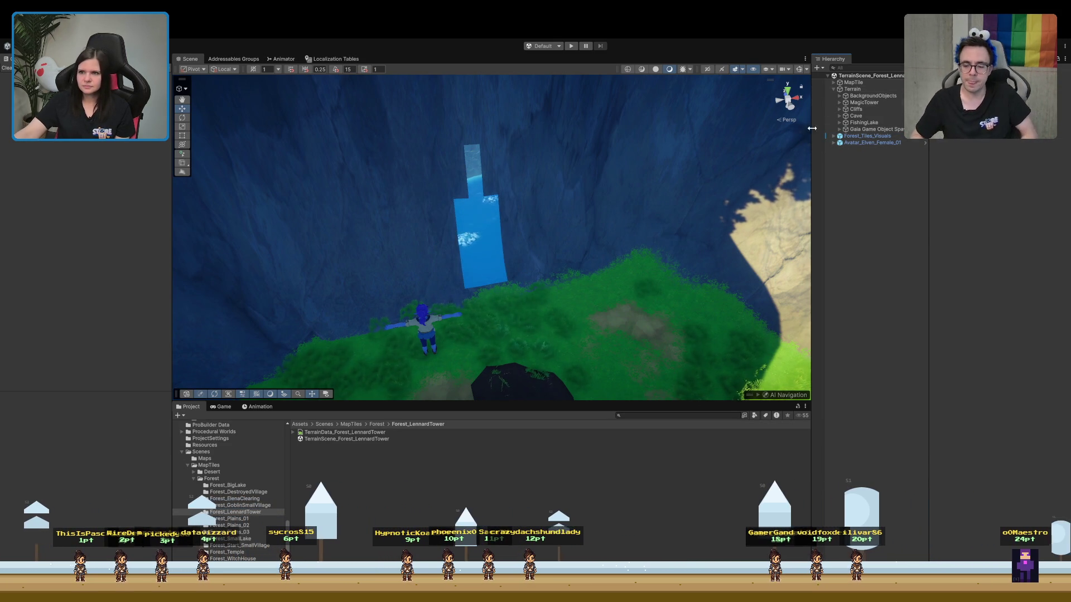
{"action": "left_click", "coordinate": [854, 82]}
{"action": "left_click", "coordinate": [852, 90]}
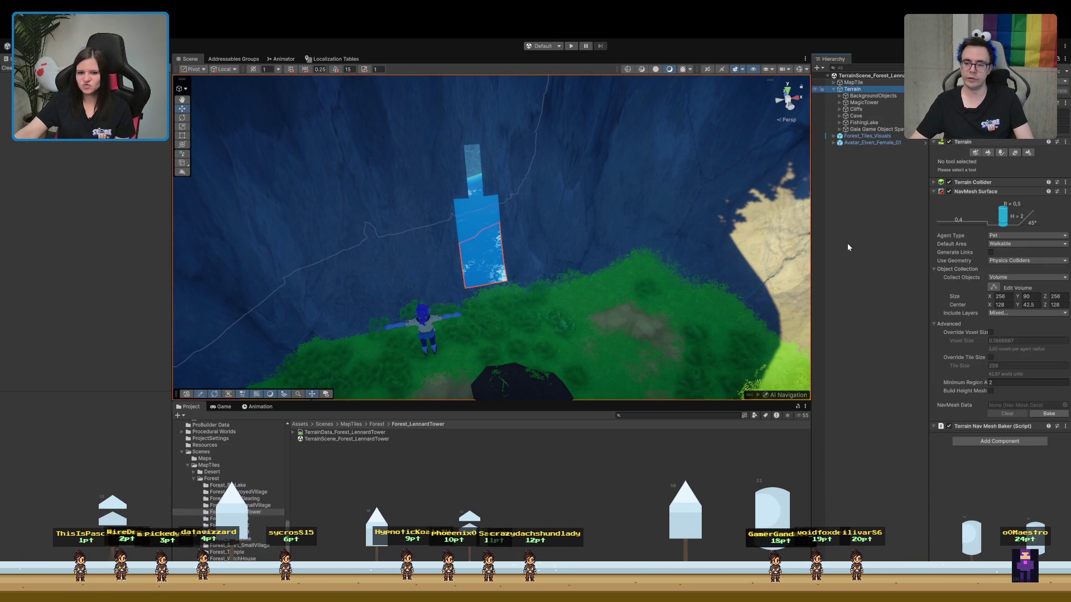
Search the Project for LootDecoration_Temple_Right and drag it under the Terrain
{"action": "left_click", "coordinate": [647, 416]}
{"action": "type", "text": "LootDecoration_Temple_Right"}
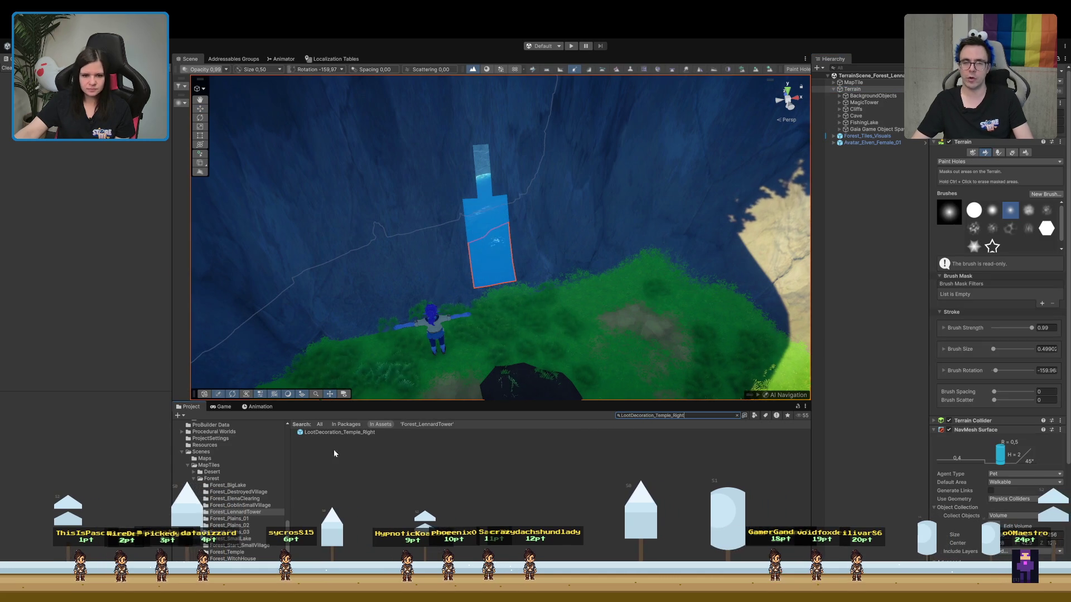
{"action": "left_click", "coordinate": [851, 91]}
{"action": "left_click_drag", "start_coordinate": [851, 92], "coordinate": [852, 94]}
{"action": "mouse_move", "coordinate": [435, 269]}
{"action": "left_mouse_down"}
{"action": "mouse_move", "coordinate": [512, 271]}
{"action": "mouse_move", "coordinate": [523, 260]}
{"action": "mouse_move", "coordinate": [434, 291]}
{"action": "left_mouse_up"}
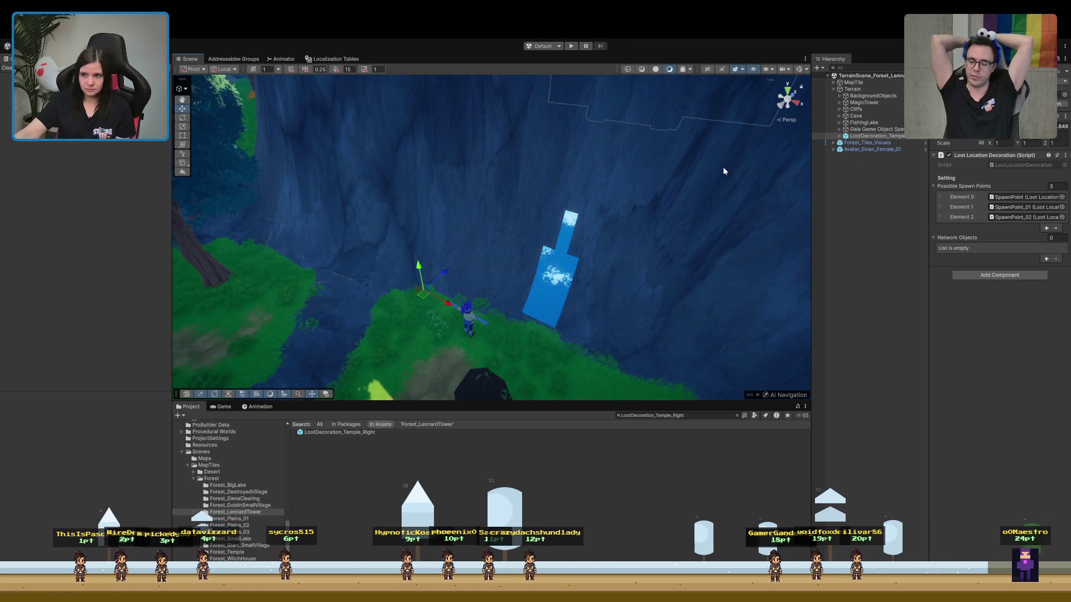
Delete the LootDecoration_Temple instance from the scene
{"action": "left_click", "coordinate": [839, 136]}
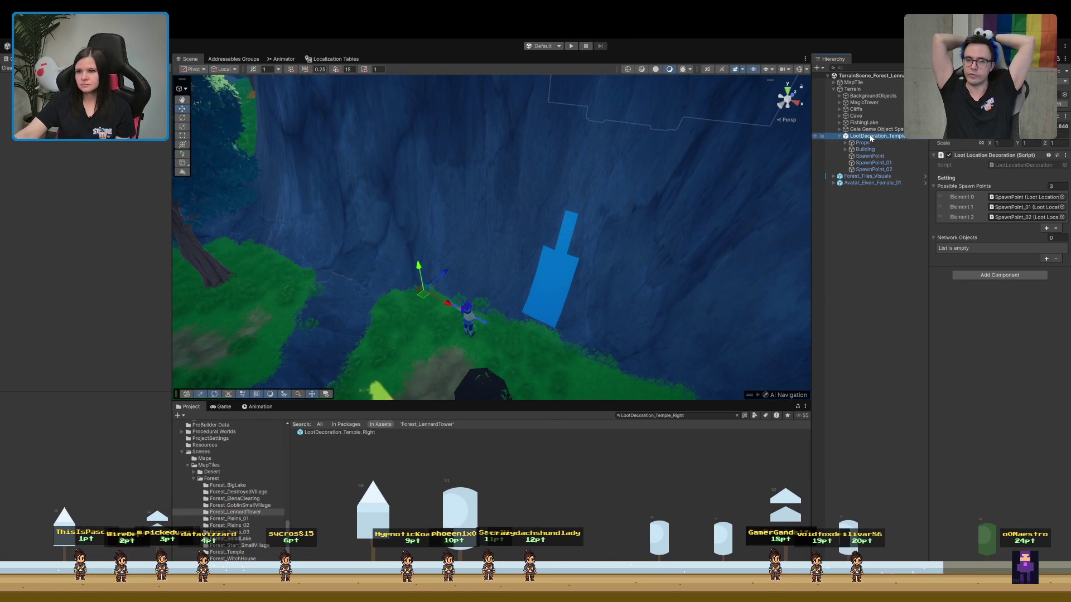
{"action": "left_click", "coordinate": [614, 277]}
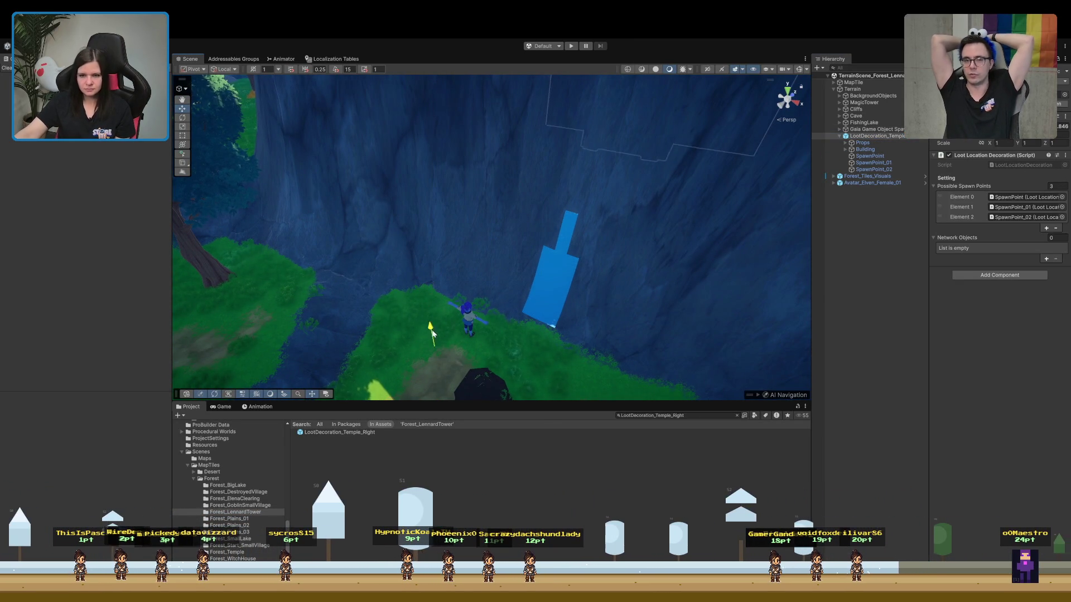
{"action": "mouse_move", "coordinate": [457, 386]}
{"action": "left_mouse_down"}
{"action": "mouse_move", "coordinate": [485, 266]}
{"action": "mouse_move", "coordinate": [602, 248]}
{"action": "mouse_move", "coordinate": [597, 255]}
{"action": "left_mouse_up"}
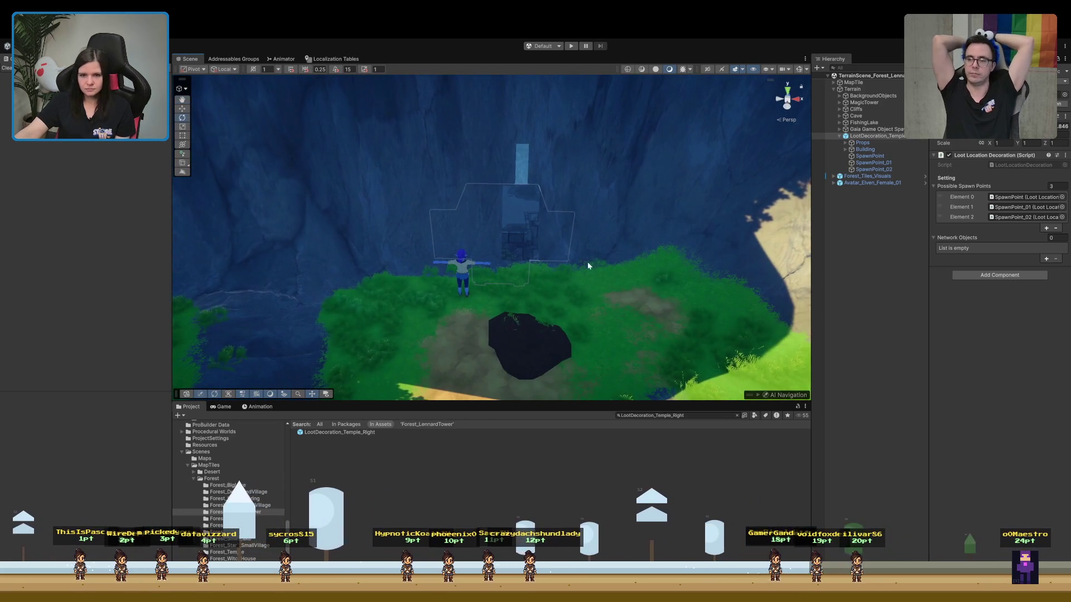
{"action": "left_click", "coordinate": [892, 137]}
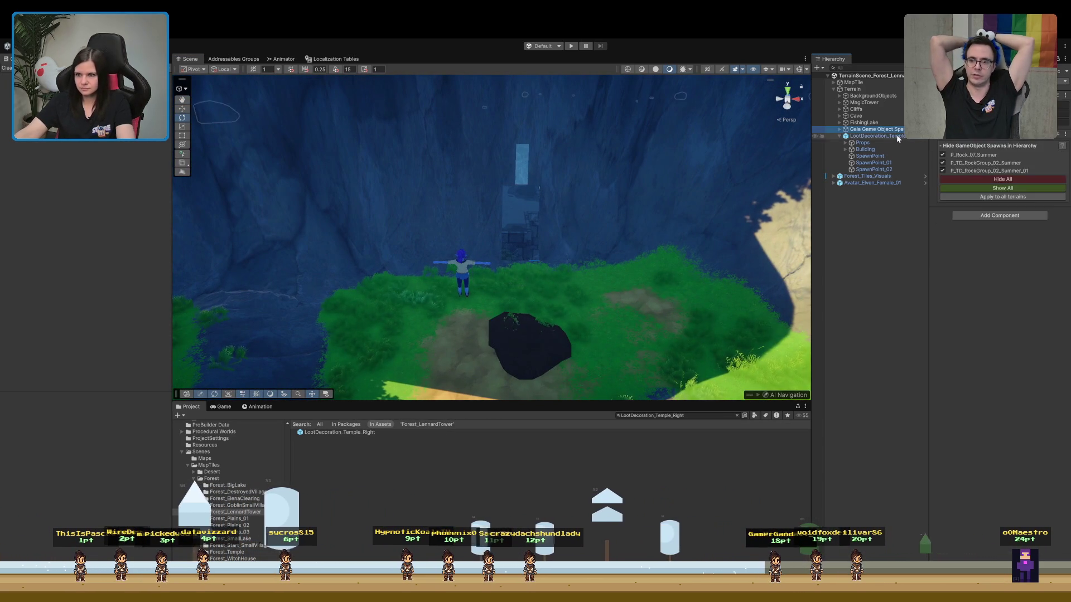
{"action": "key", "text": "Delete"}
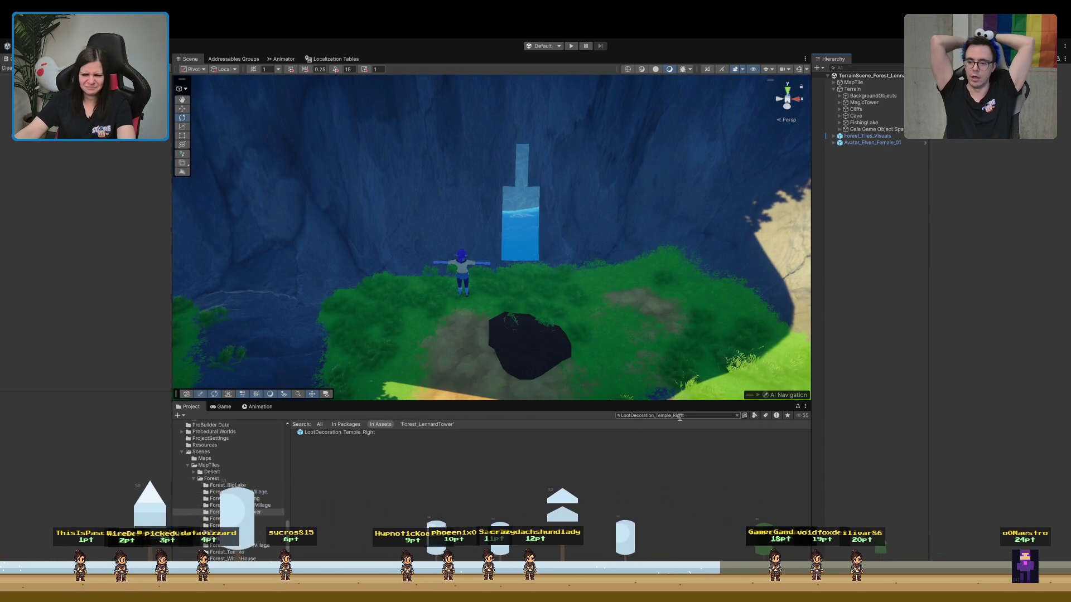
Search for LootDecoration_Temple_Right again and select the prefab result
{"action": "left_click", "coordinate": [736, 416]}
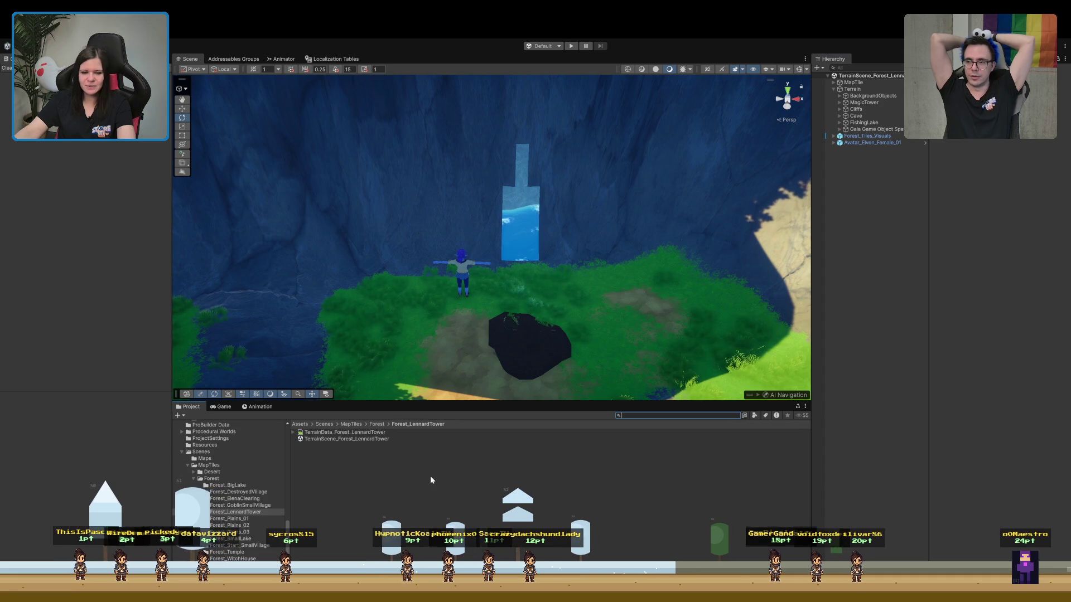
{"action": "type", "text": "LootDecoration_Temple_Right"}
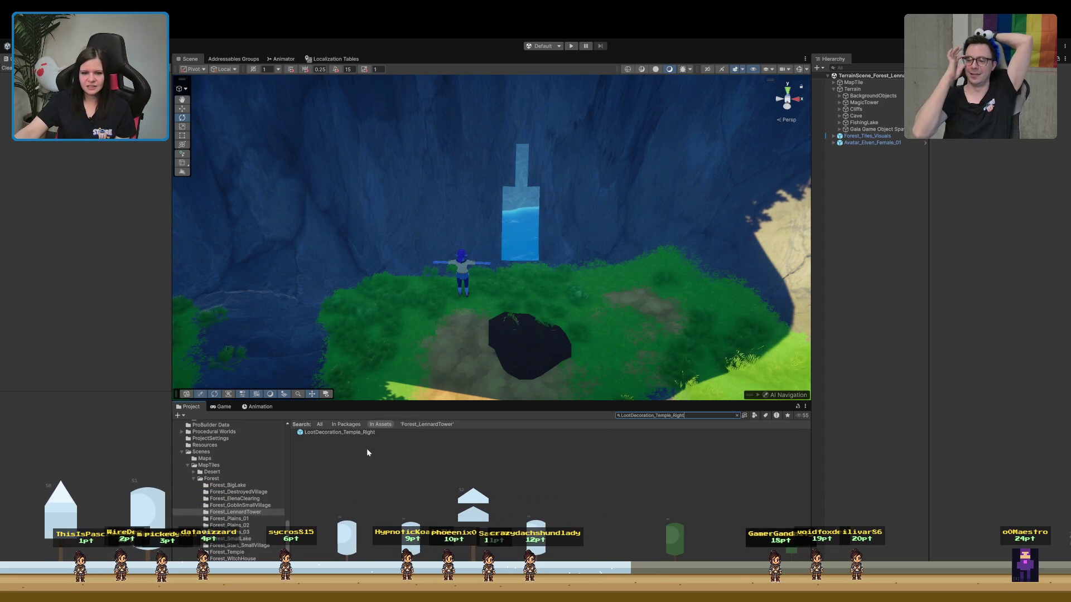
{"action": "left_click", "coordinate": [367, 434]}
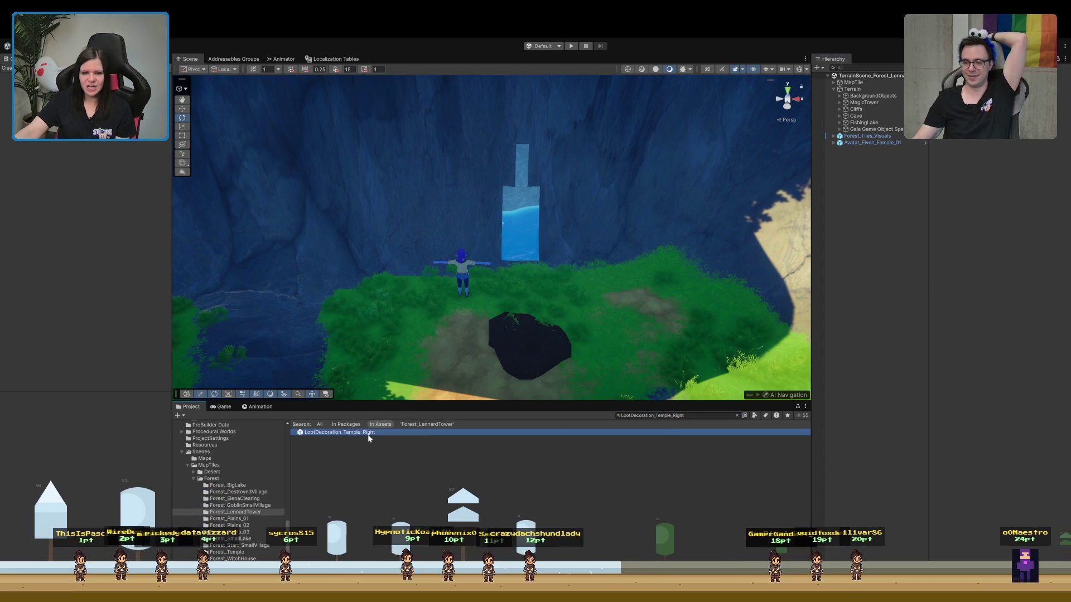
Reveal the Temple loot folder, select LootDecoration_Temple_Left, and drag it into the Hierarchy
{"action": "left_click", "coordinate": [736, 416]}
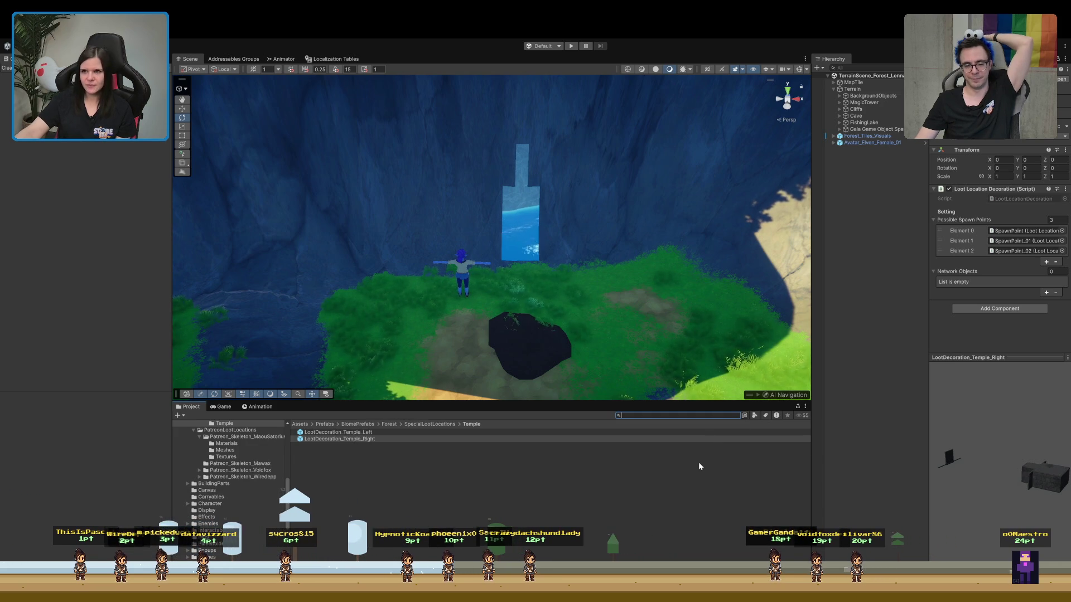
{"action": "left_click", "coordinate": [376, 433]}
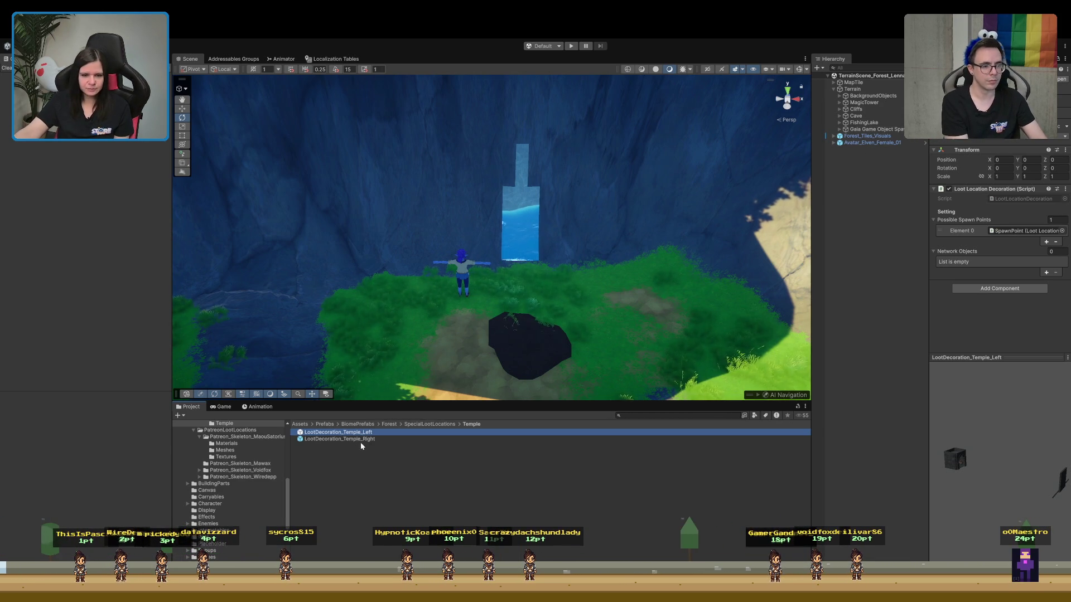
{"action": "left_click_drag", "start_coordinate": [360, 434], "coordinate": [869, 131]}
Drop the temple prefab under Terrain and move it along the cliff
{"action": "left_click_drag", "start_coordinate": [853, 93], "coordinate": [852, 91]}
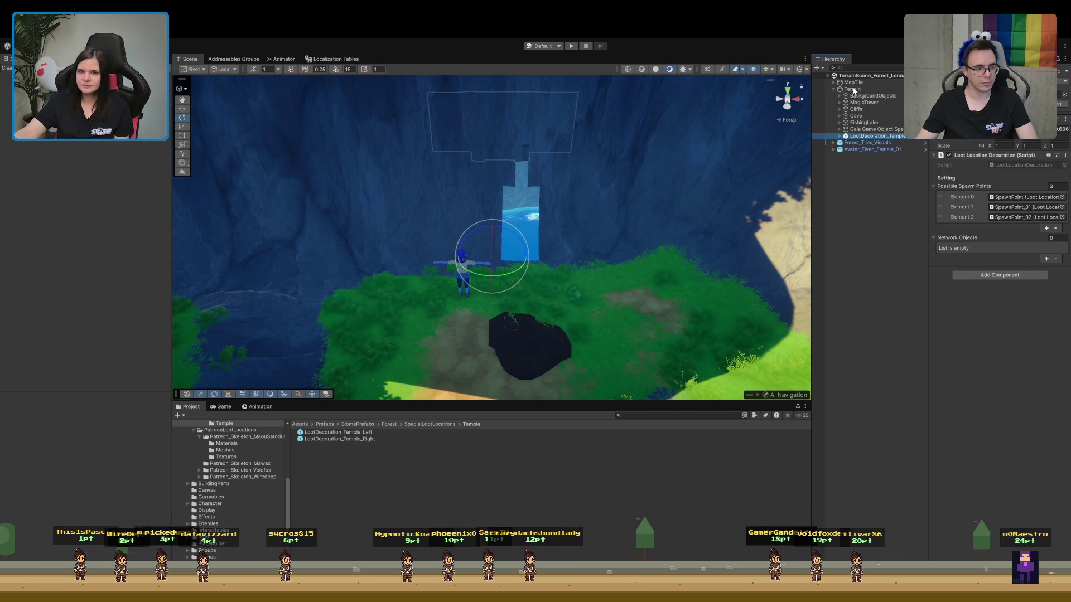
{"action": "mouse_move", "coordinate": [553, 202]}
{"action": "left_mouse_down"}
{"action": "mouse_move", "coordinate": [518, 238]}
{"action": "mouse_move", "coordinate": [516, 303]}
{"action": "left_mouse_up"}
{"action": "scroll", "coordinate": [513, 245], "scroll_direction": "up", "scroll_amount": 3}
{"action": "left_click", "coordinate": [908, 138]}
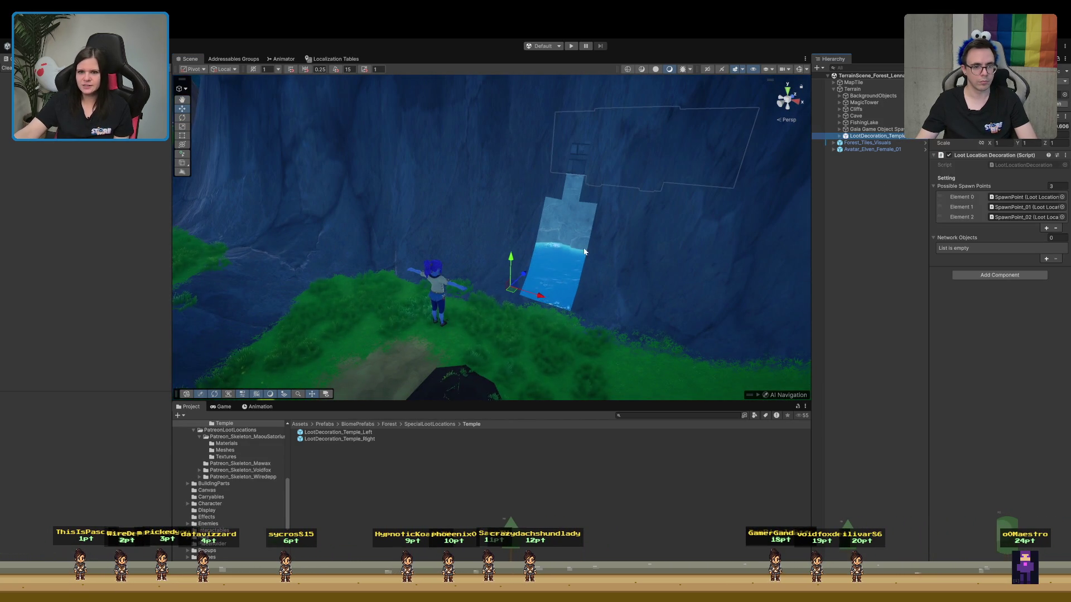
{"action": "mouse_move", "coordinate": [519, 342]}
{"action": "left_mouse_down"}
{"action": "mouse_move", "coordinate": [552, 357]}
{"action": "mouse_move", "coordinate": [561, 339]}
{"action": "mouse_move", "coordinate": [581, 356]}
{"action": "mouse_move", "coordinate": [511, 344]}
{"action": "left_mouse_up"}
{"action": "mouse_move", "coordinate": [516, 266]}
{"action": "left_mouse_down"}
{"action": "mouse_move", "coordinate": [580, 329]}
{"action": "mouse_move", "coordinate": [587, 353]}
{"action": "mouse_move", "coordinate": [628, 309]}
{"action": "mouse_move", "coordinate": [609, 303]}
{"action": "left_mouse_up"}
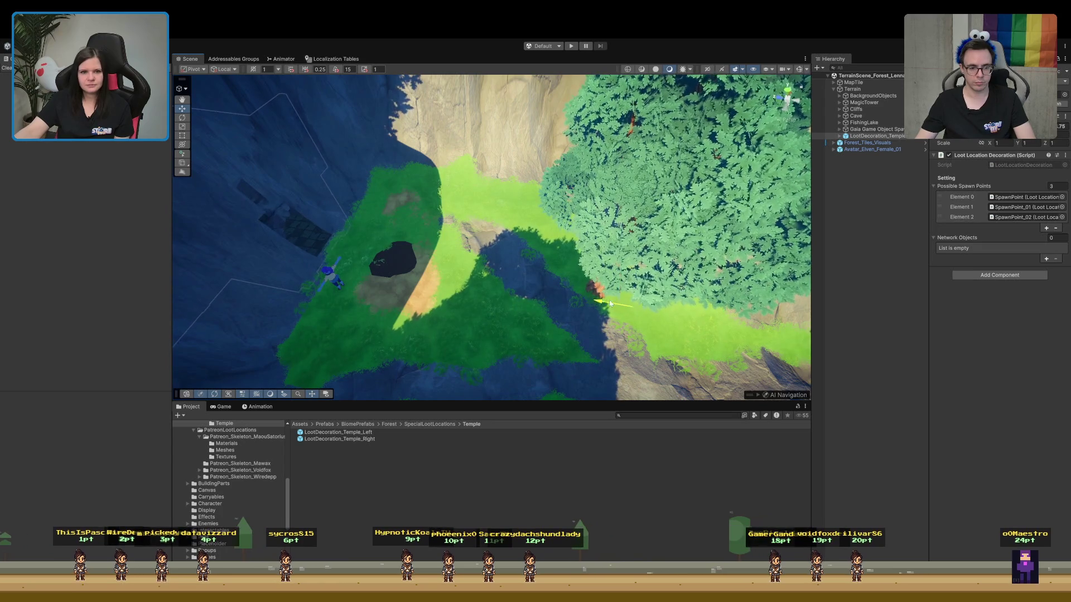
Raise the temple slightly and slide its wall sideways into the cliff face
{"action": "mouse_move", "coordinate": [464, 309]}
{"action": "left_mouse_down"}
{"action": "mouse_move", "coordinate": [400, 266]}
{"action": "mouse_move", "coordinate": [46, 360]}
{"action": "mouse_move", "coordinate": [55, 386]}
{"action": "mouse_move", "coordinate": [12, 287]}
{"action": "mouse_move", "coordinate": [569, 334]}
{"action": "mouse_move", "coordinate": [647, 312]}
{"action": "mouse_move", "coordinate": [831, 209]}
{"action": "mouse_move", "coordinate": [815, 265]}
{"action": "mouse_move", "coordinate": [706, 283]}
{"action": "left_mouse_up"}
{"action": "mouse_move", "coordinate": [641, 288]}
{"action": "left_mouse_down"}
{"action": "mouse_move", "coordinate": [656, 284]}
{"action": "mouse_move", "coordinate": [645, 292]}
{"action": "left_mouse_up"}
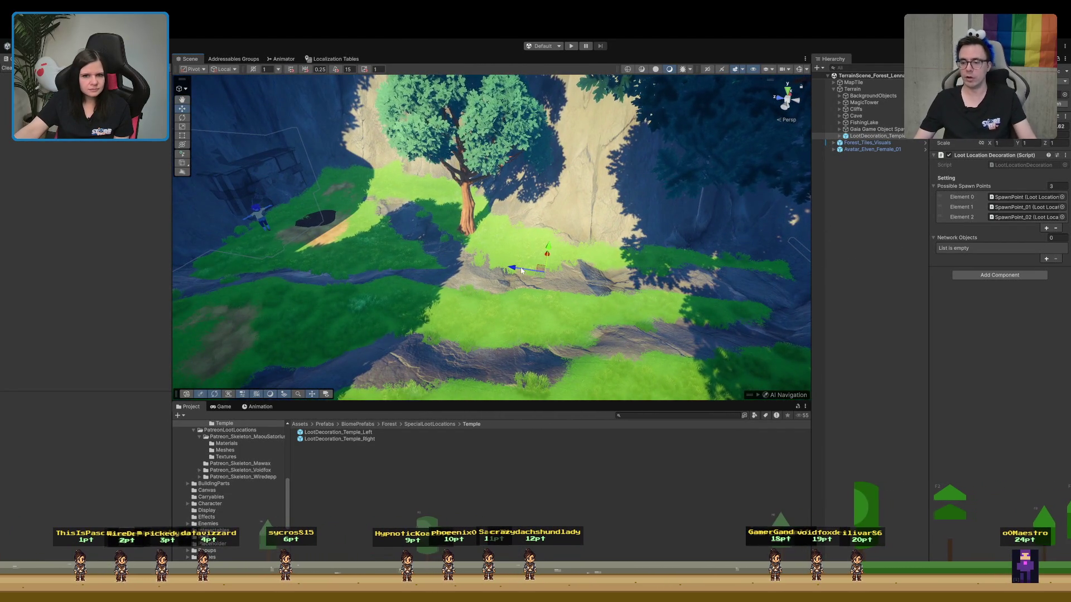
{"action": "left_click_drag", "start_coordinate": [545, 225], "coordinate": [541, 218]}
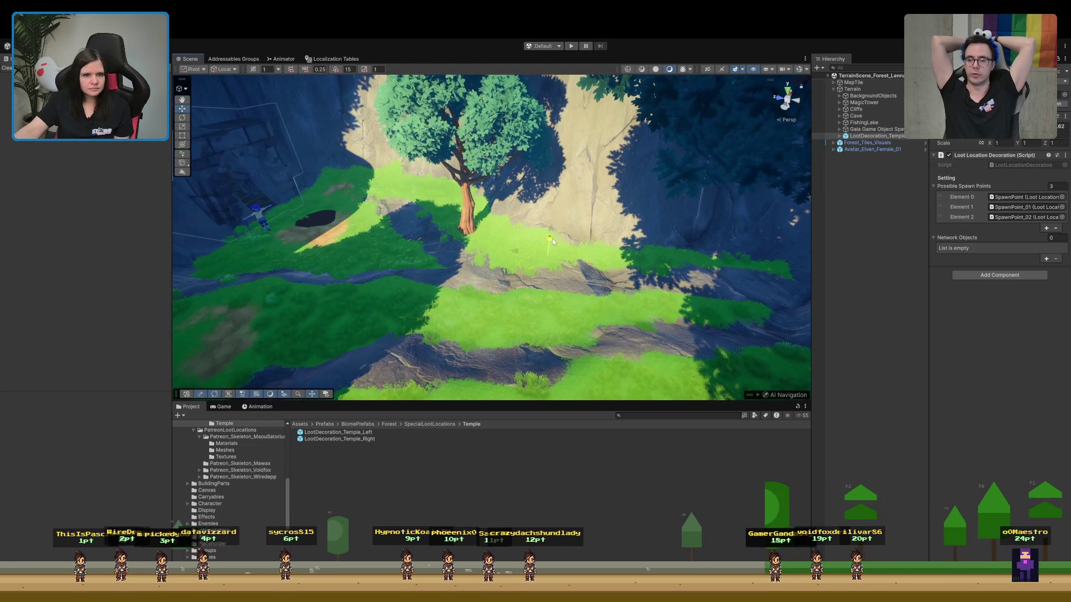
{"action": "mouse_move", "coordinate": [553, 236]}
{"action": "left_mouse_down"}
{"action": "mouse_move", "coordinate": [327, 216]}
{"action": "mouse_move", "coordinate": [200, 174]}
{"action": "mouse_move", "coordinate": [192, 155]}
{"action": "mouse_move", "coordinate": [109, 190]}
{"action": "mouse_move", "coordinate": [8, 179]}
{"action": "mouse_move", "coordinate": [1015, 186]}
{"action": "left_mouse_up"}
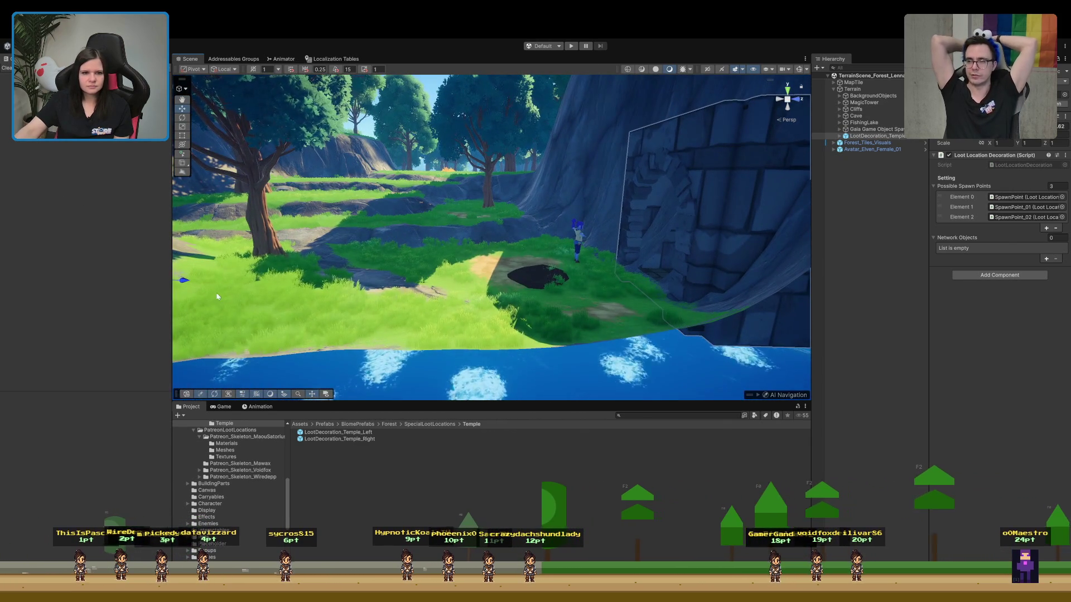
{"action": "mouse_move", "coordinate": [189, 285]}
{"action": "left_mouse_down"}
{"action": "mouse_move", "coordinate": [198, 283]}
{"action": "mouse_move", "coordinate": [177, 285]}
{"action": "mouse_move", "coordinate": [181, 272]}
{"action": "mouse_move", "coordinate": [222, 237]}
{"action": "left_mouse_up"}
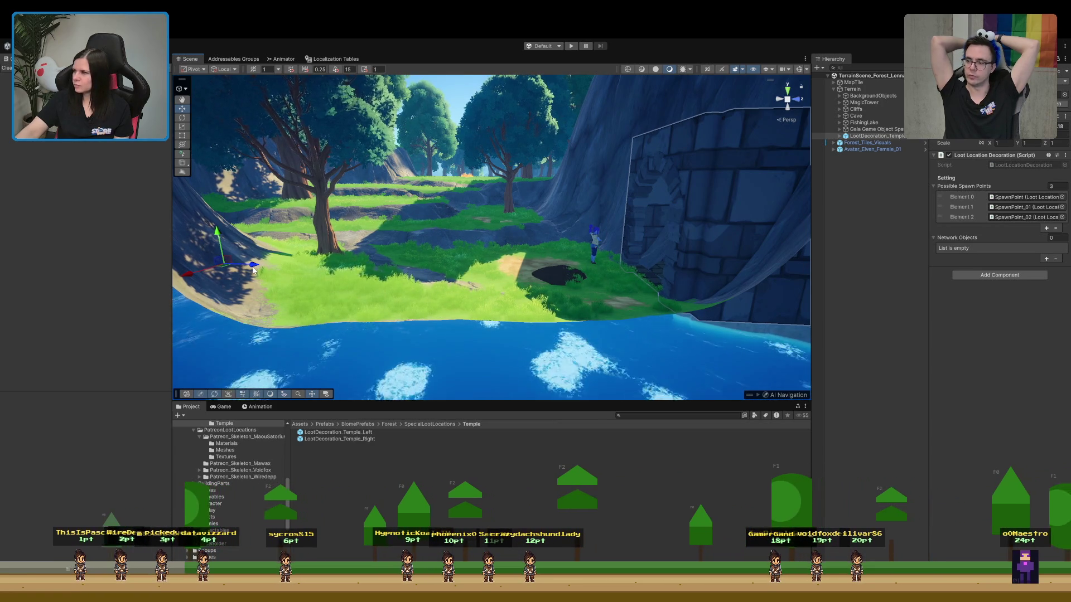
{"action": "mouse_move", "coordinate": [254, 270]}
{"action": "left_mouse_down"}
{"action": "mouse_move", "coordinate": [548, 251]}
{"action": "mouse_move", "coordinate": [544, 270]}
{"action": "mouse_move", "coordinate": [387, 300]}
{"action": "mouse_move", "coordinate": [450, 279]}
{"action": "mouse_move", "coordinate": [514, 292]}
{"action": "mouse_move", "coordinate": [528, 238]}
{"action": "mouse_move", "coordinate": [550, 360]}
{"action": "left_mouse_up"}
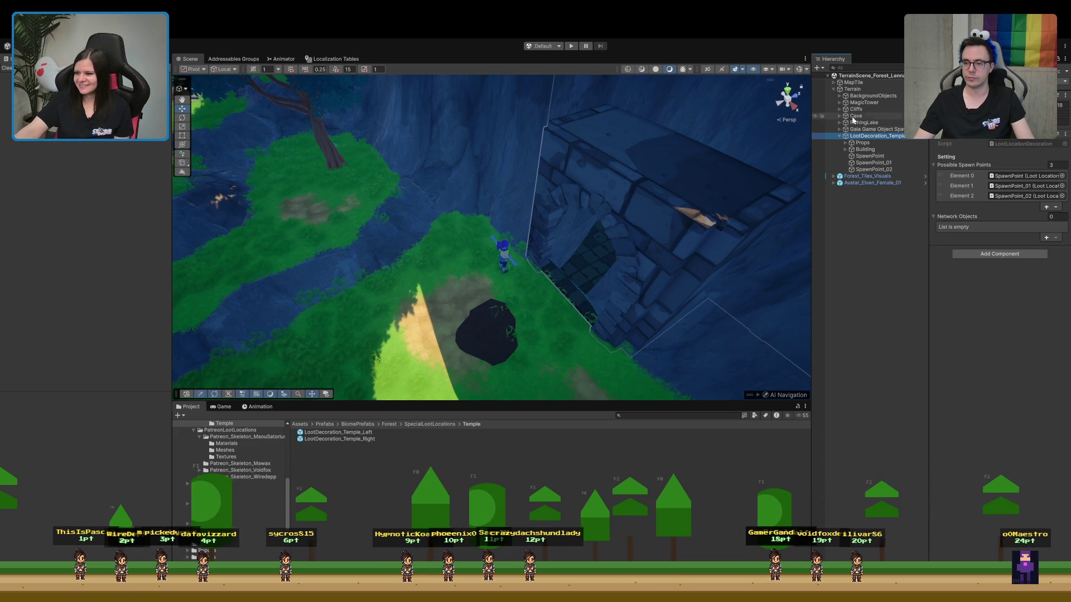
{"action": "left_click", "coordinate": [847, 136]}
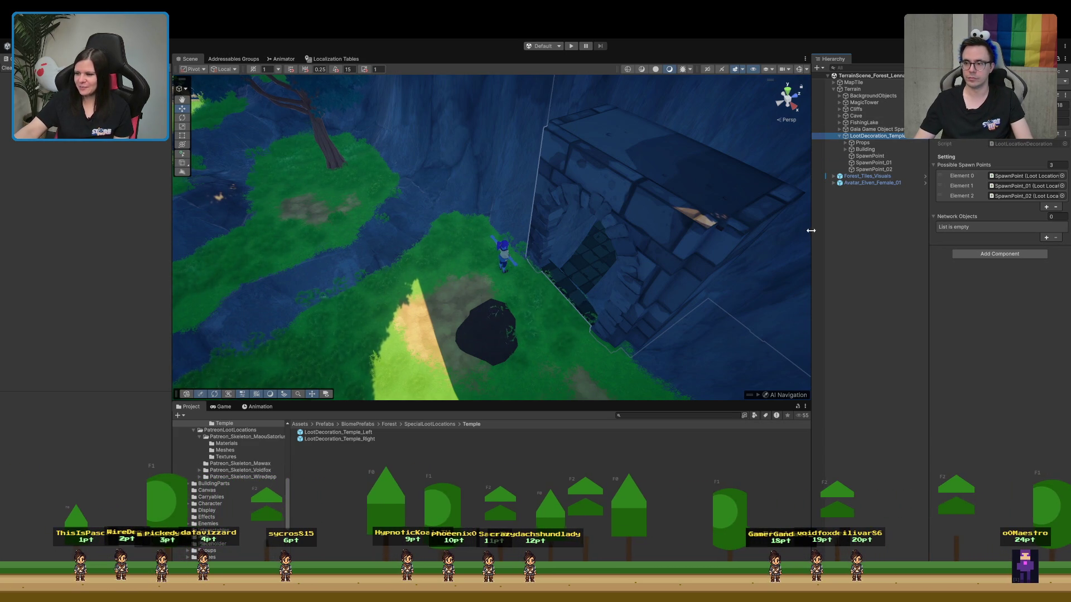
Delete two spawn points from the temple's Props group
{"action": "mouse_move", "coordinate": [747, 235]}
{"action": "left_mouse_down"}
{"action": "mouse_move", "coordinate": [705, 246]}
{"action": "mouse_move", "coordinate": [772, 291]}
{"action": "mouse_move", "coordinate": [789, 236]}
{"action": "mouse_move", "coordinate": [843, 212]}
{"action": "left_mouse_up"}
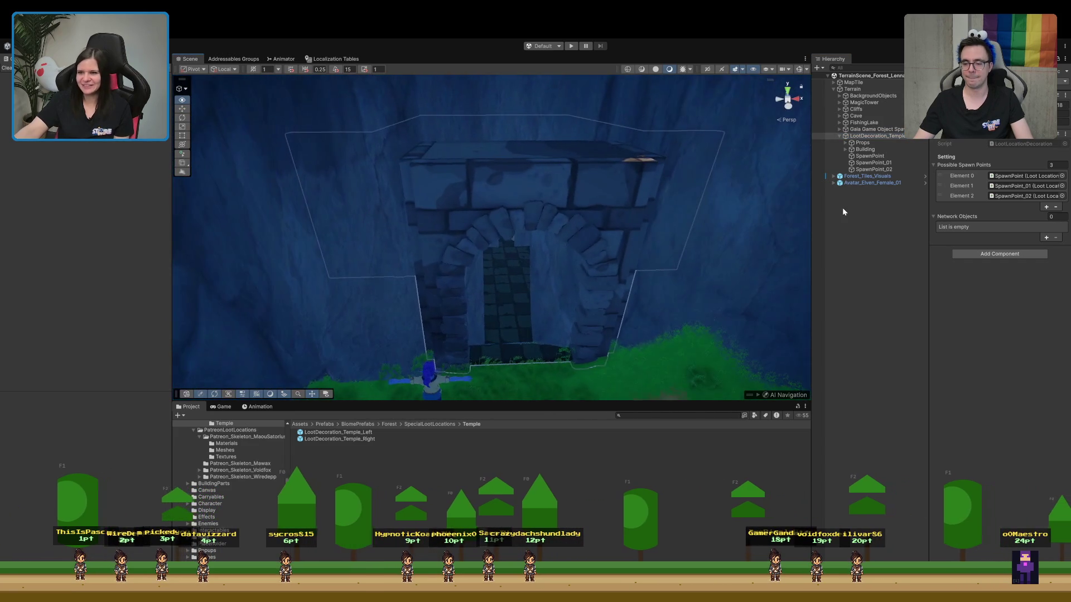
{"action": "left_click", "coordinate": [864, 143]}
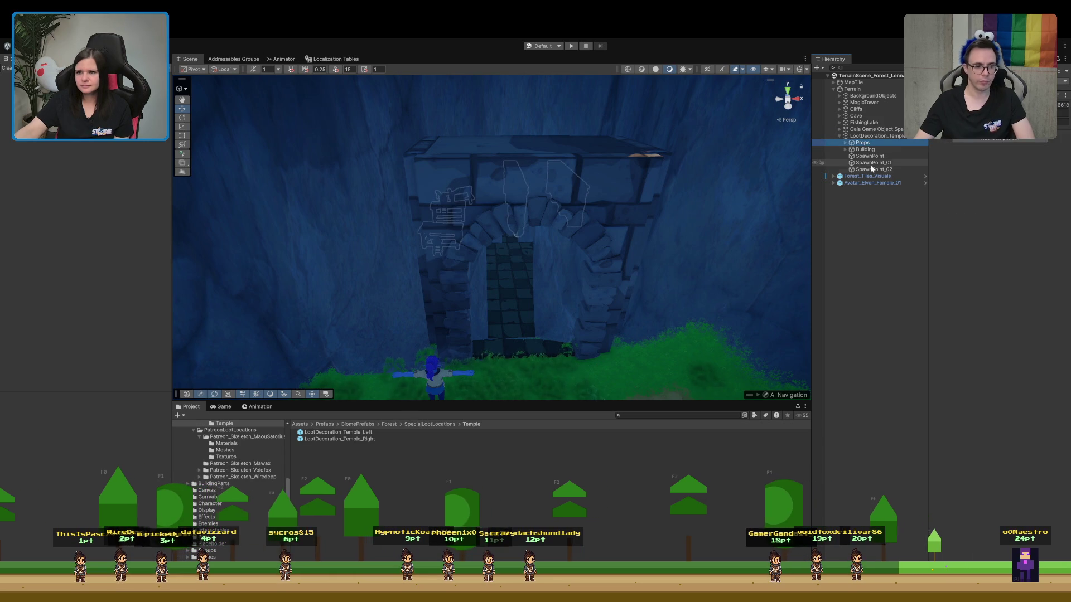
{"action": "left_click", "coordinate": [868, 156]}
{"action": "key", "text": "Delete"}
{"action": "left_click", "coordinate": [868, 157]}
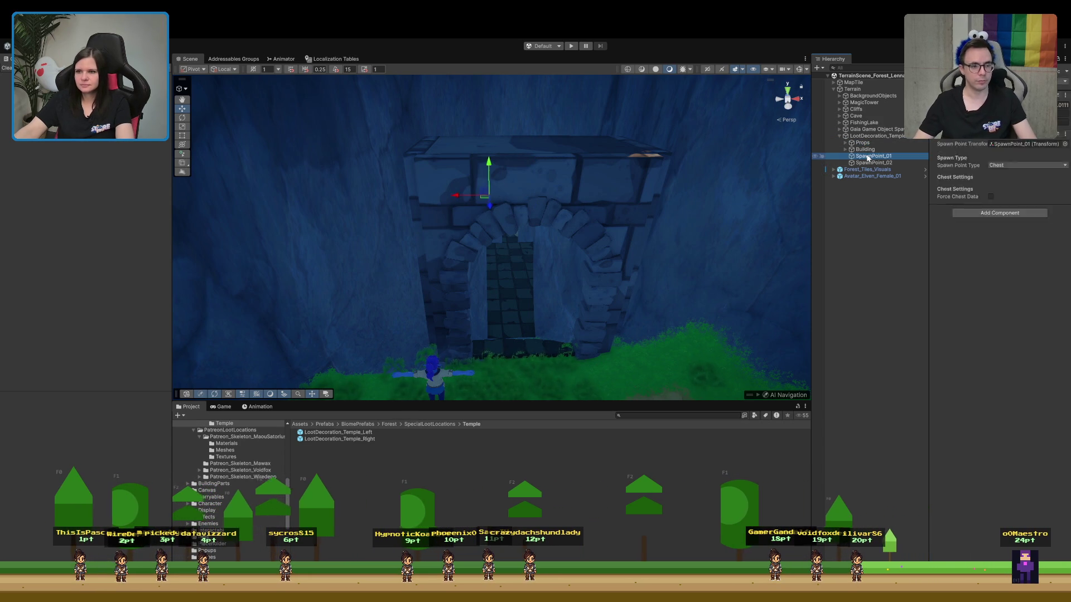
{"action": "key", "text": "Delete"}
{"action": "left_click", "coordinate": [868, 157]}
Frame LootDecoration_Temple_Right and move it from the dark rock onto the grass edge
{"action": "left_click", "coordinate": [864, 150]}
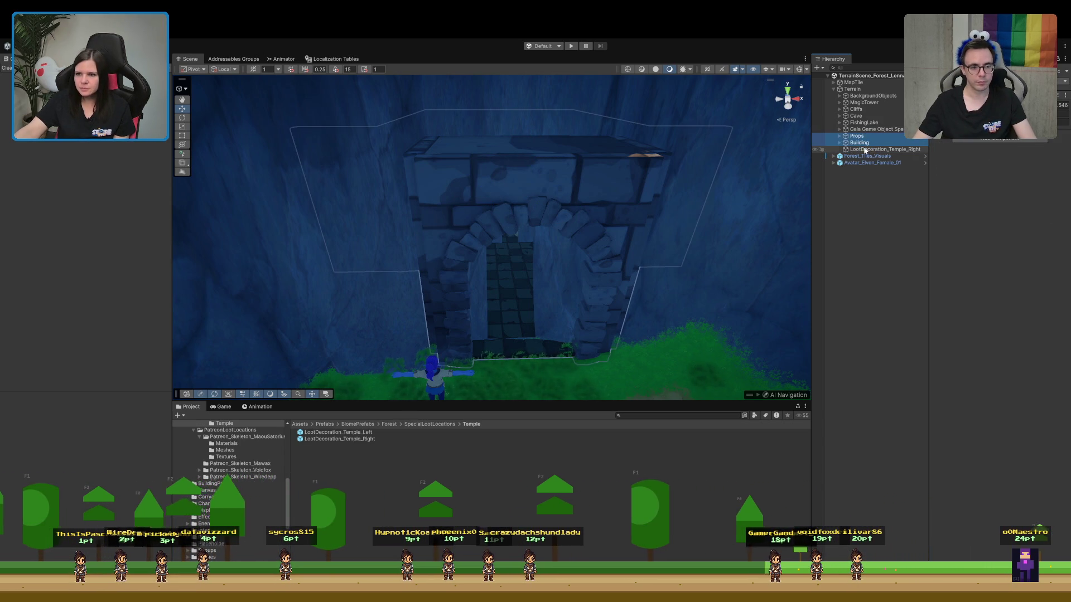
{"action": "left_click", "coordinate": [864, 149]}
{"action": "mouse_move", "coordinate": [705, 196]}
{"action": "left_mouse_down"}
{"action": "mouse_move", "coordinate": [658, 249]}
{"action": "mouse_move", "coordinate": [418, 316]}
{"action": "mouse_move", "coordinate": [342, 292]}
{"action": "mouse_move", "coordinate": [338, 158]}
{"action": "left_mouse_up"}
{"action": "key", "text": "f"}
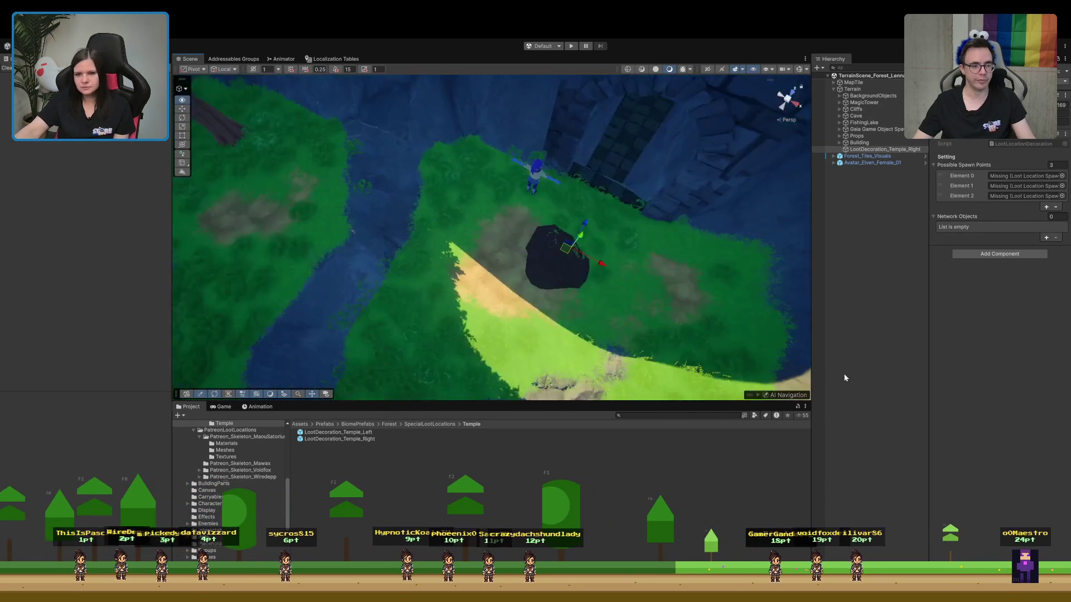
{"action": "mouse_move", "coordinate": [865, 365]}
{"action": "left_mouse_down"}
{"action": "mouse_move", "coordinate": [789, 339]}
{"action": "mouse_move", "coordinate": [423, 388]}
{"action": "left_mouse_up"}
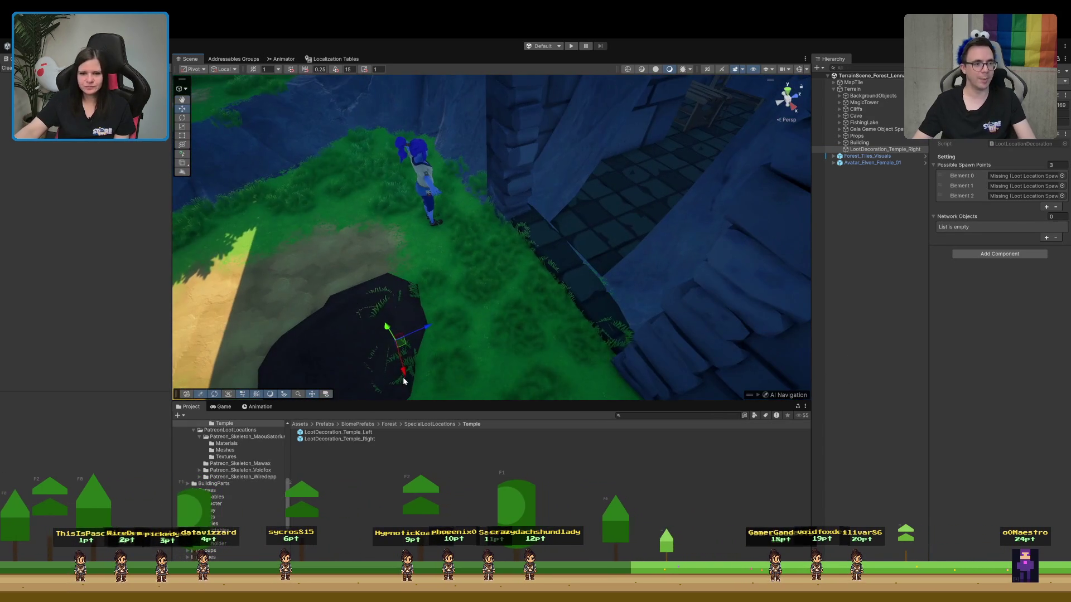
{"action": "left_click_drag", "start_coordinate": [421, 328], "coordinate": [575, 270]}
{"action": "left_click_drag", "start_coordinate": [561, 366], "coordinate": [701, 323]}
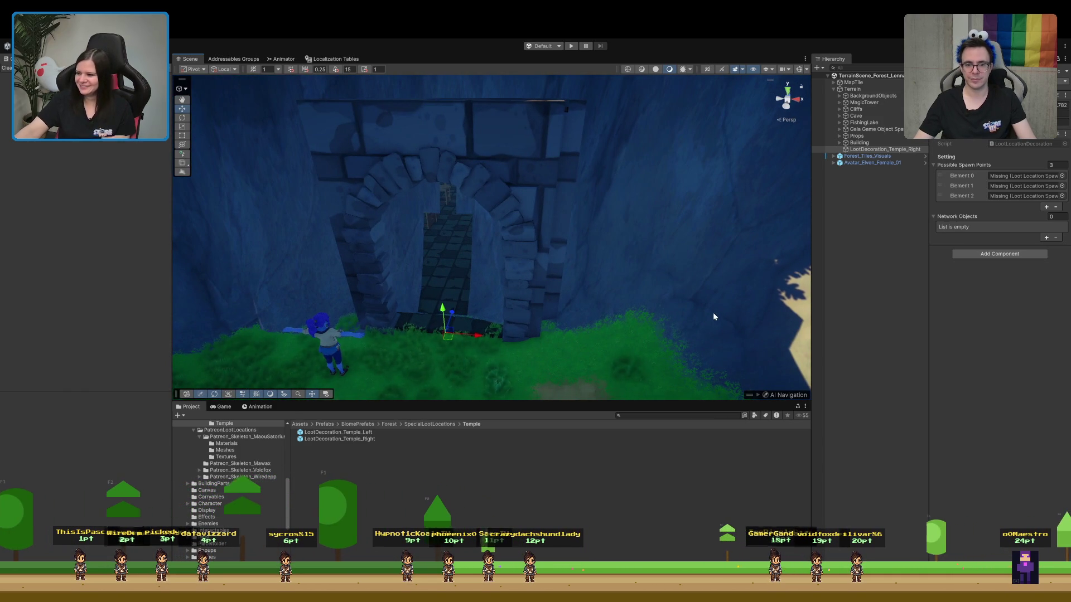
{"action": "mouse_move", "coordinate": [615, 321]}
{"action": "left_mouse_down"}
{"action": "mouse_move", "coordinate": [425, 277]}
{"action": "mouse_move", "coordinate": [421, 290]}
{"action": "mouse_move", "coordinate": [364, 240]}
{"action": "mouse_move", "coordinate": [362, 217]}
{"action": "mouse_move", "coordinate": [384, 232]}
{"action": "left_mouse_up"}
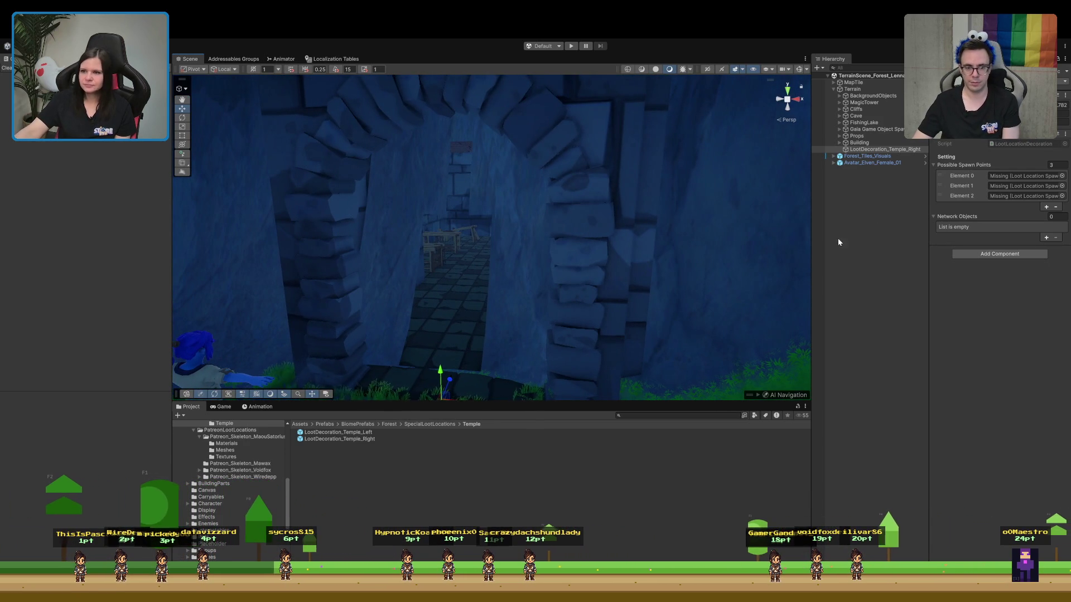
Nest the Props and Building groups under the temple decoration and frame it
{"action": "left_click", "coordinate": [857, 142]}
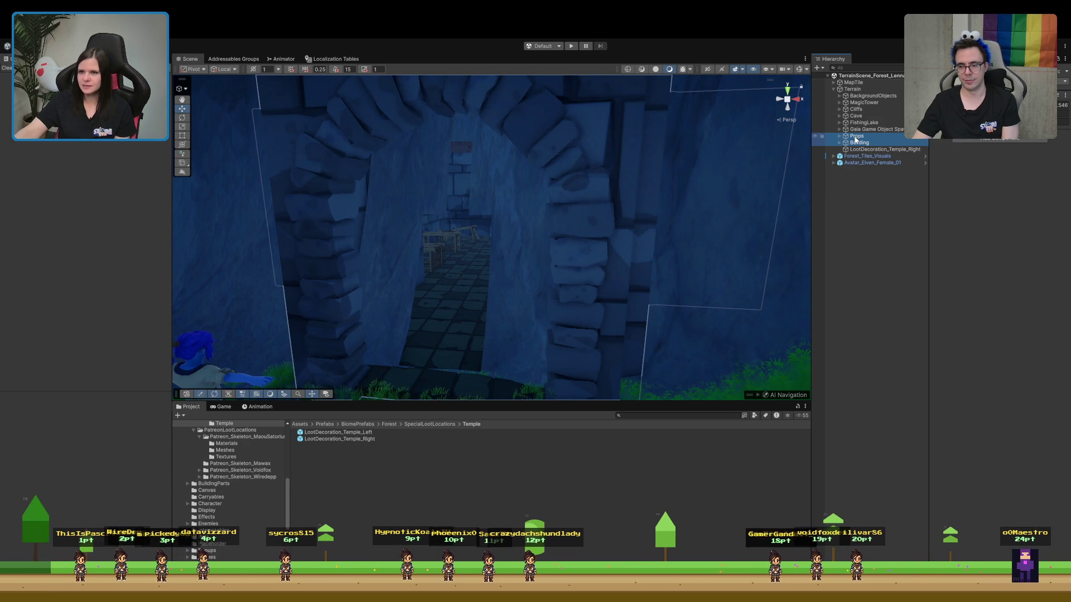
{"action": "left_click_drag", "start_coordinate": [860, 150], "coordinate": [861, 152]}
{"action": "left_click", "coordinate": [866, 137]}
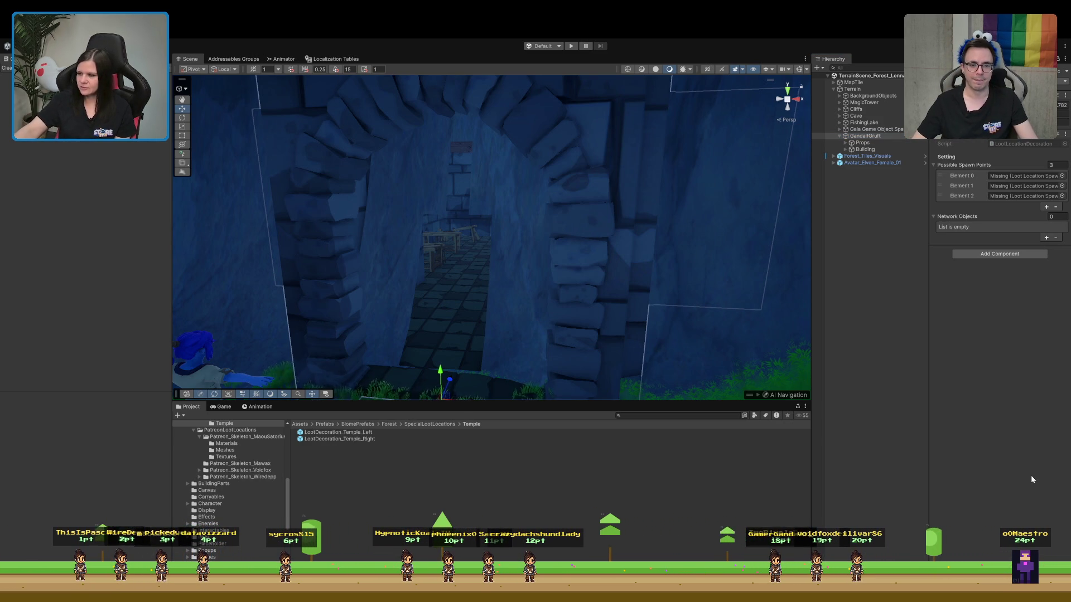
{"action": "key", "text": "f"}
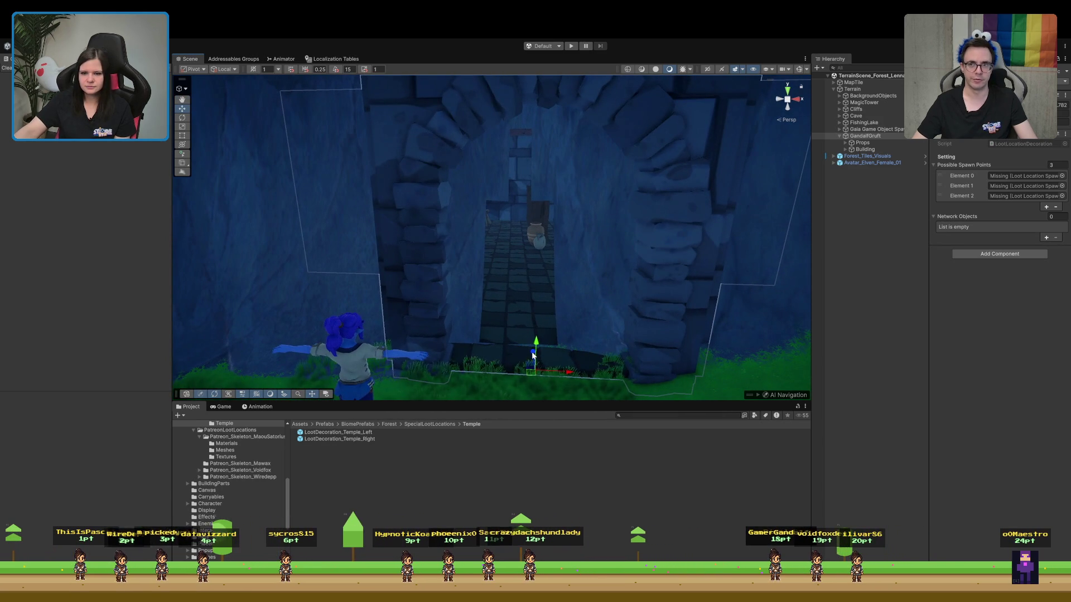
{"action": "scroll", "coordinate": [533, 355], "scroll_direction": "up", "scroll_amount": 3}
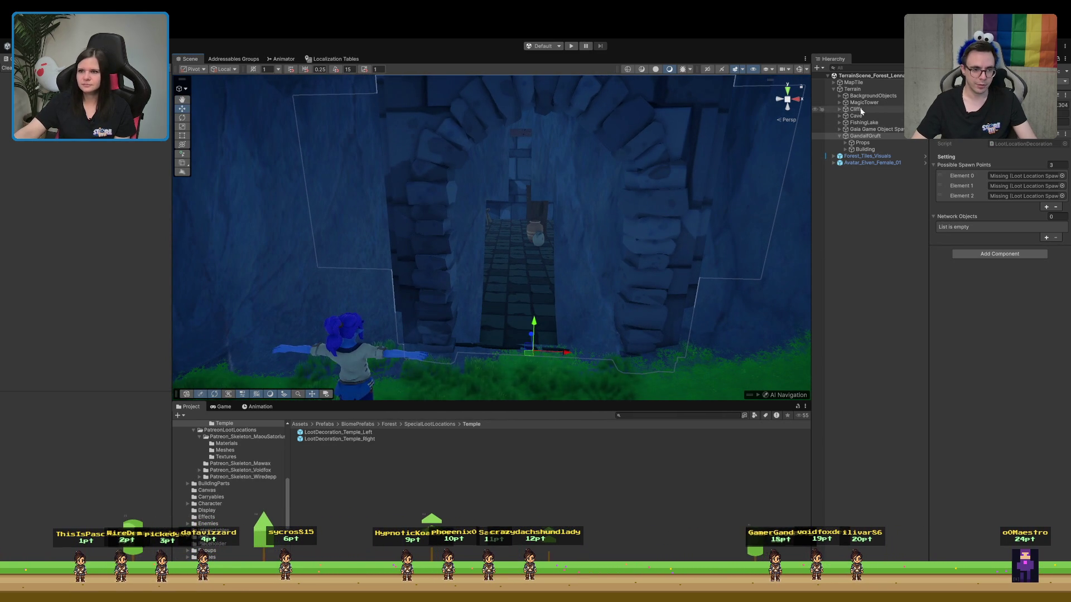
{"action": "left_click", "coordinate": [852, 91]}
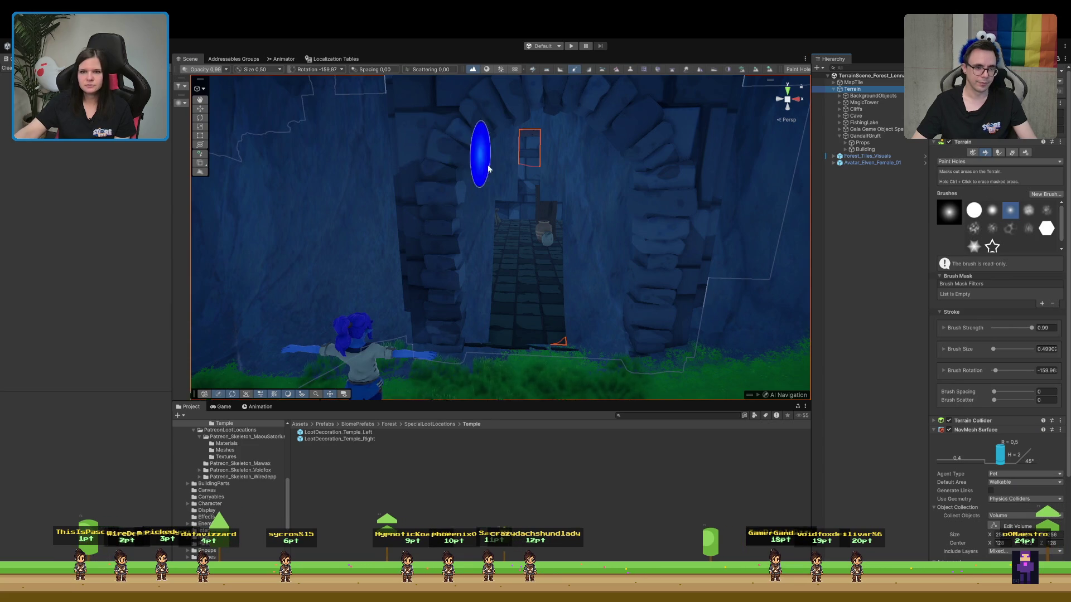
Paint terrain holes over the temple arch and up the walls, undoing the stray stroke
{"action": "scroll", "coordinate": [481, 158], "scroll_direction": "up", "scroll_amount": 5}
{"action": "mouse_move", "coordinate": [540, 206]}
{"action": "left_mouse_down"}
{"action": "mouse_move", "coordinate": [500, 206]}
{"action": "mouse_move", "coordinate": [466, 279]}
{"action": "mouse_move", "coordinate": [462, 347]}
{"action": "mouse_move", "coordinate": [451, 261]}
{"action": "left_mouse_up"}
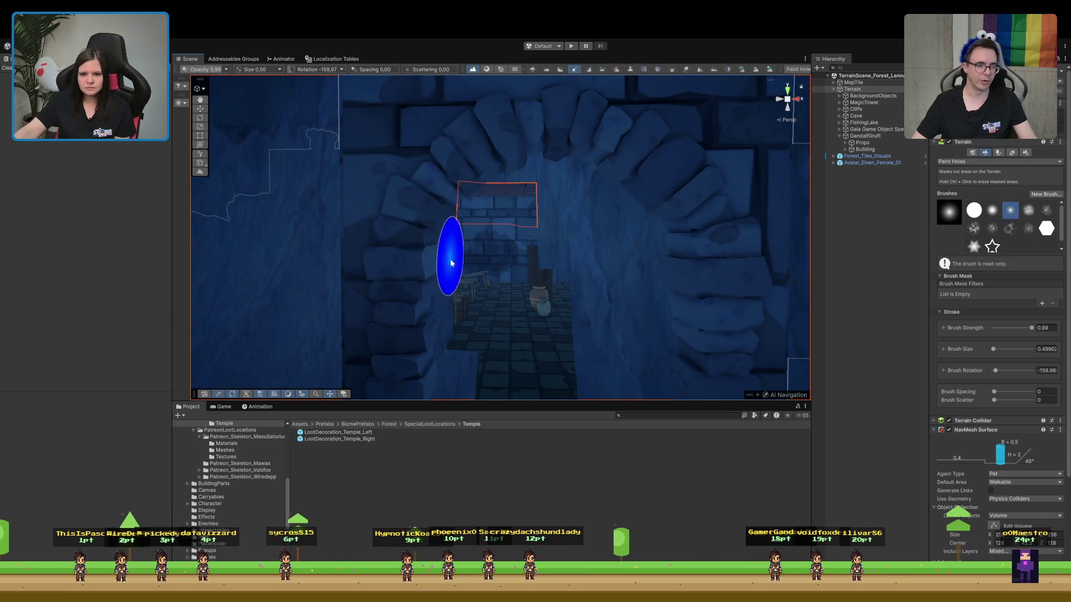
{"action": "mouse_move", "coordinate": [555, 258]}
{"action": "left_mouse_down"}
{"action": "mouse_move", "coordinate": [592, 372]}
{"action": "mouse_move", "coordinate": [447, 296]}
{"action": "left_mouse_up"}
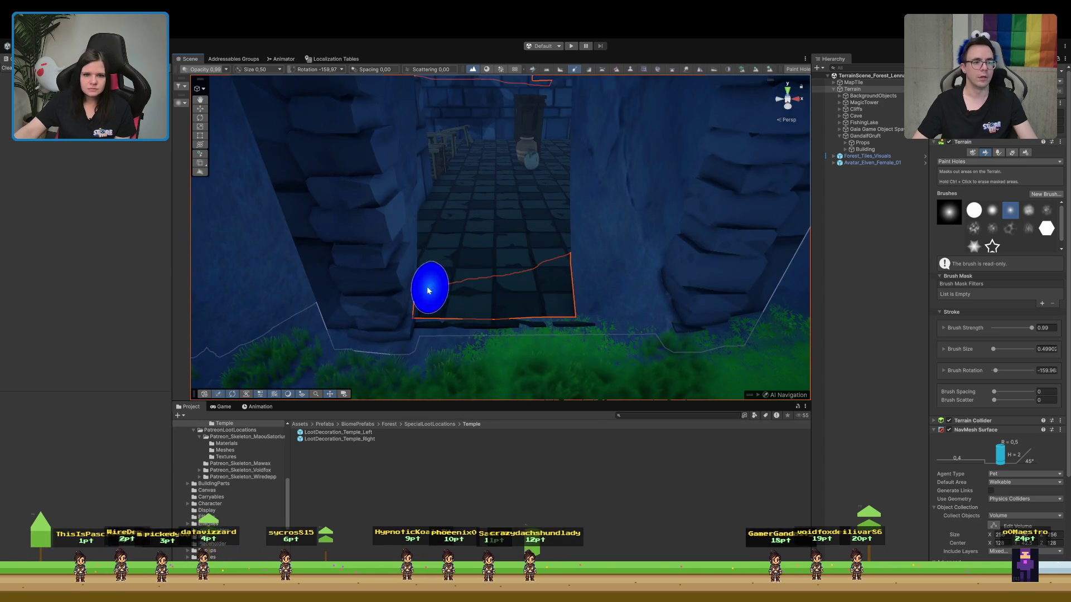
{"action": "left_click_drag", "start_coordinate": [407, 156], "coordinate": [418, 100]}
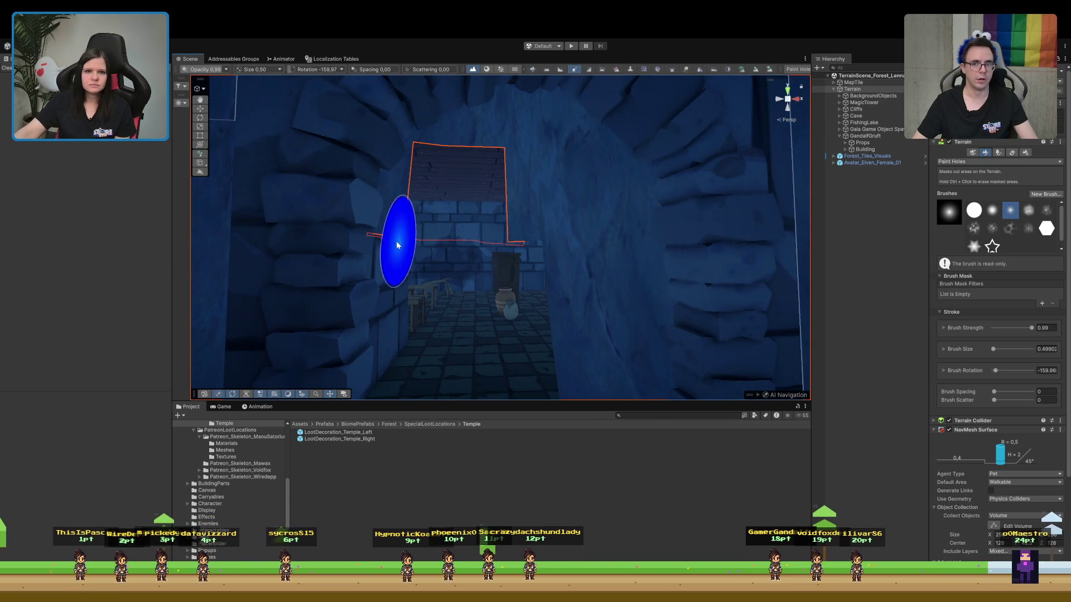
{"action": "mouse_move", "coordinate": [423, 147]}
{"action": "left_mouse_down"}
{"action": "mouse_move", "coordinate": [514, 119]}
{"action": "mouse_move", "coordinate": [566, 179]}
{"action": "mouse_move", "coordinate": [530, 148]}
{"action": "mouse_move", "coordinate": [555, 308]}
{"action": "mouse_move", "coordinate": [593, 292]}
{"action": "mouse_move", "coordinate": [602, 359]}
{"action": "left_mouse_up"}
{"action": "scroll", "coordinate": [603, 379], "scroll_direction": "down", "scroll_amount": 3}
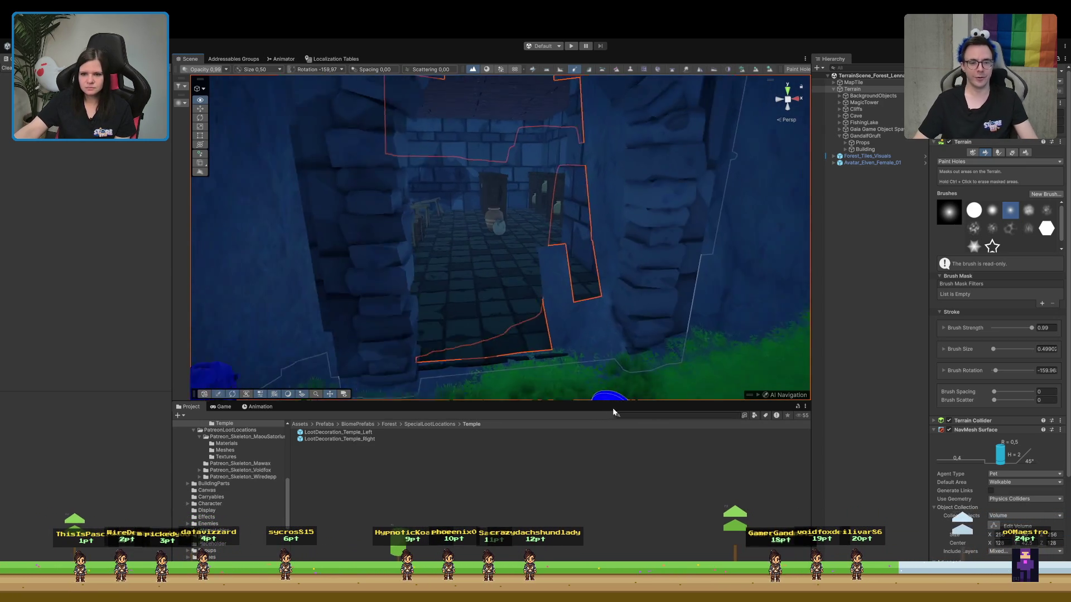
{"action": "left_click_drag", "start_coordinate": [605, 242], "coordinate": [608, 158]}
{"action": "mouse_move", "coordinate": [599, 120]}
{"action": "left_mouse_down"}
{"action": "mouse_move", "coordinate": [625, 206]}
{"action": "mouse_move", "coordinate": [594, 332]}
{"action": "left_mouse_up"}
{"action": "left_click_drag", "start_coordinate": [578, 258], "coordinate": [618, 317]}
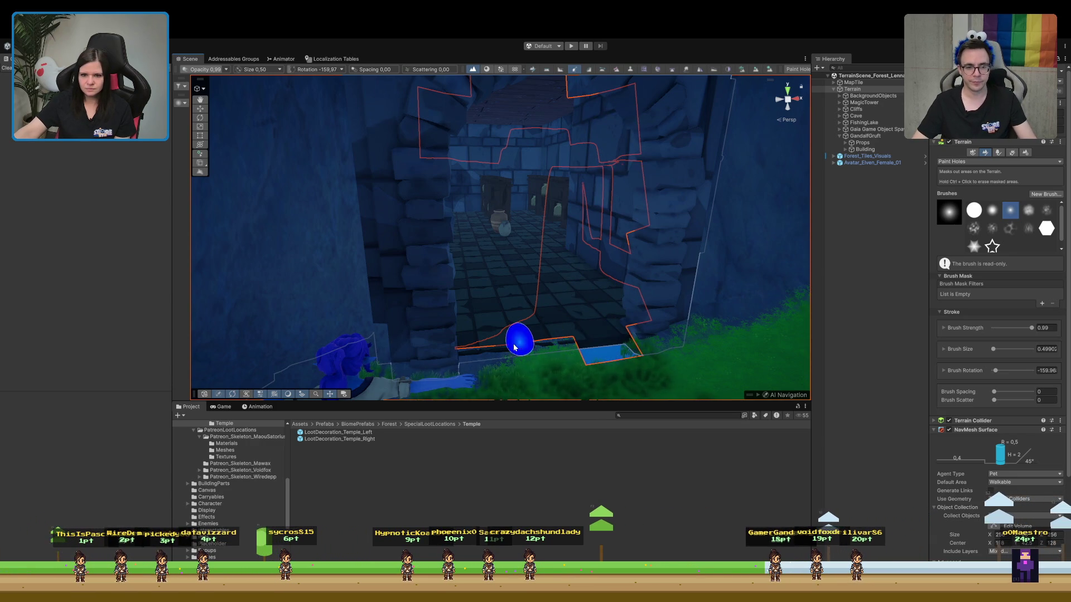
{"action": "key", "text": "ctrl+z"}
{"action": "key", "text": "ctrl+z"}
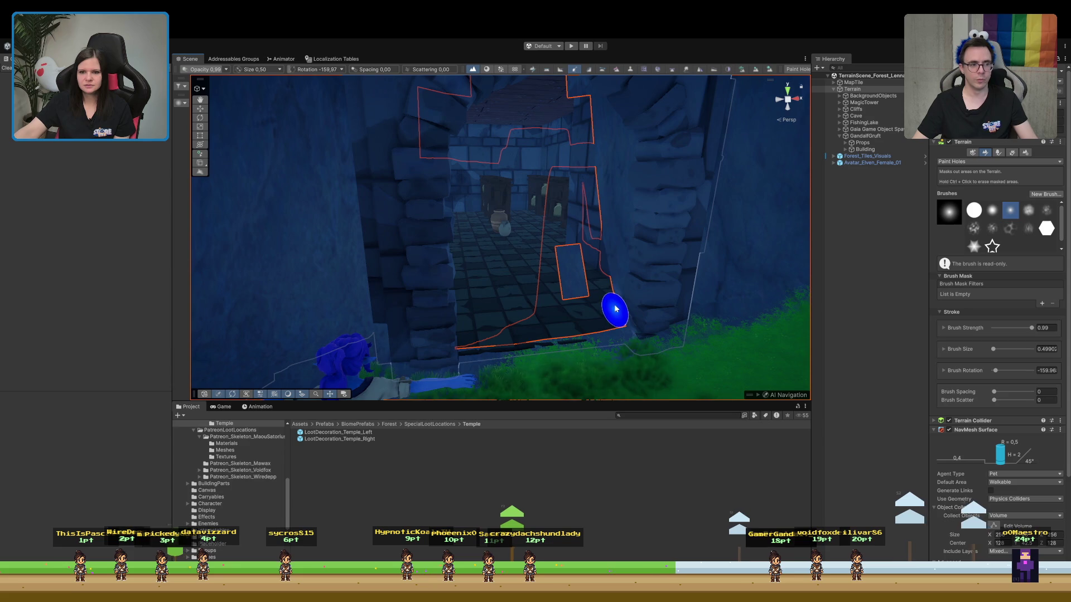
Check the temple interior and floor through the cut opening, then stop terrain editing
{"action": "mouse_move", "coordinate": [610, 187]}
{"action": "left_mouse_down"}
{"action": "mouse_move", "coordinate": [645, 237]}
{"action": "mouse_move", "coordinate": [627, 169]}
{"action": "mouse_move", "coordinate": [512, 168]}
{"action": "mouse_move", "coordinate": [468, 232]}
{"action": "mouse_move", "coordinate": [483, 144]}
{"action": "mouse_move", "coordinate": [495, 136]}
{"action": "mouse_move", "coordinate": [513, 176]}
{"action": "mouse_move", "coordinate": [488, 179]}
{"action": "mouse_move", "coordinate": [452, 330]}
{"action": "left_mouse_up"}
{"action": "mouse_move", "coordinate": [425, 370]}
{"action": "left_mouse_down"}
{"action": "mouse_move", "coordinate": [467, 429]}
{"action": "mouse_move", "coordinate": [443, 436]}
{"action": "left_mouse_up"}
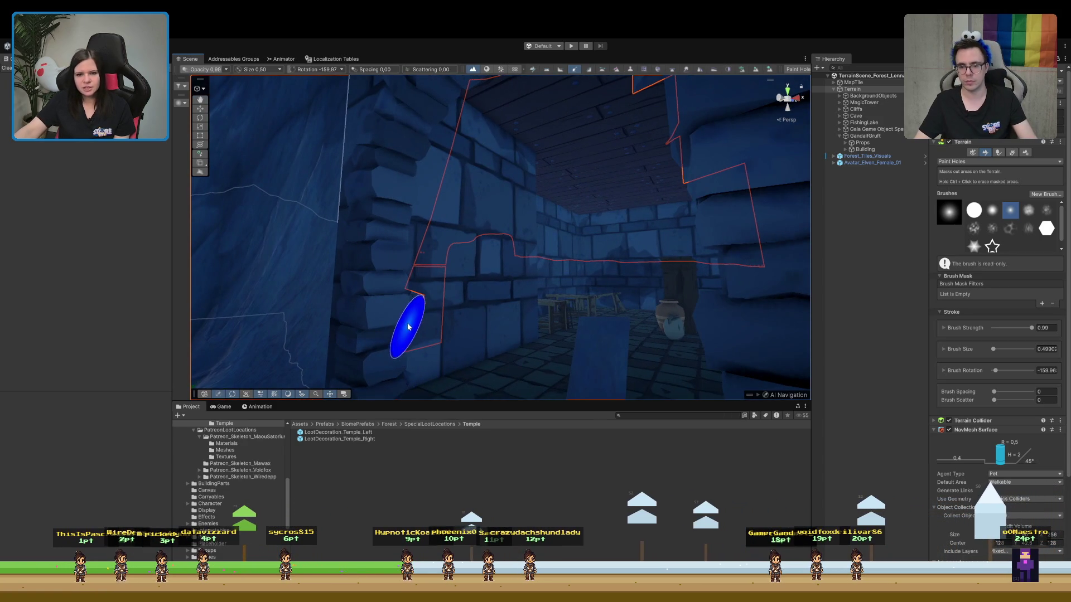
{"action": "key", "text": "w"}
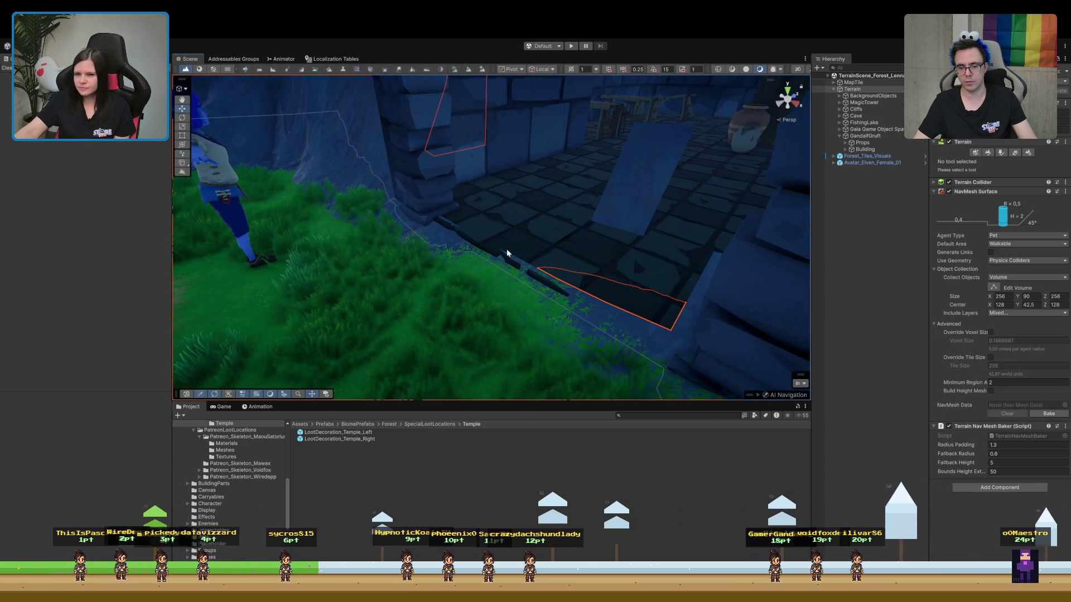
{"action": "left_click", "coordinate": [987, 153]}
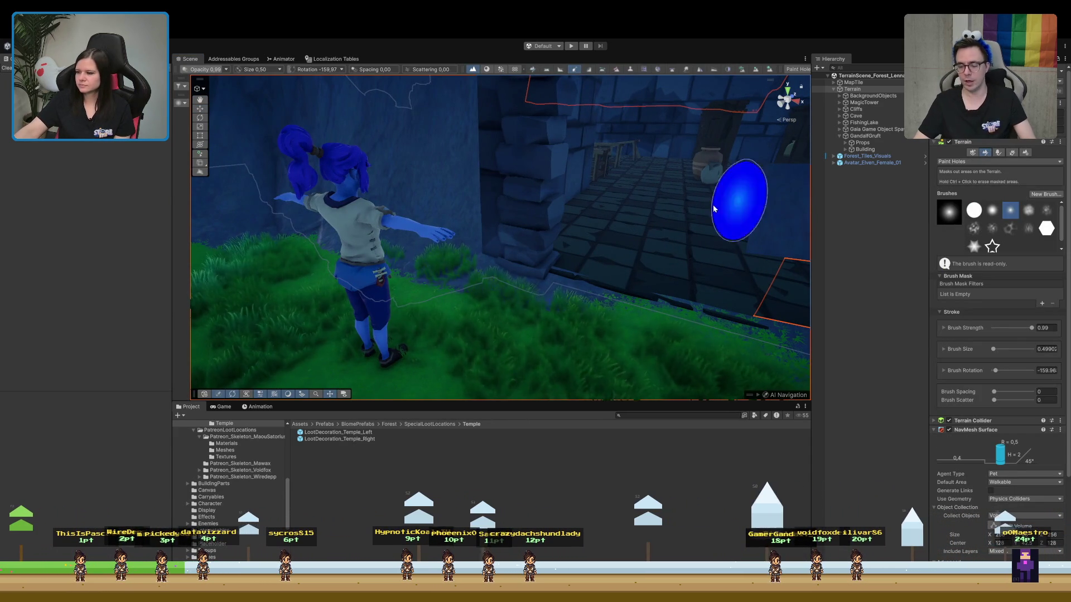
{"action": "mouse_move", "coordinate": [491, 239]}
{"action": "left_mouse_down"}
{"action": "mouse_move", "coordinate": [526, 215]}
{"action": "mouse_move", "coordinate": [580, 199]}
{"action": "mouse_move", "coordinate": [595, 207]}
{"action": "left_mouse_up"}
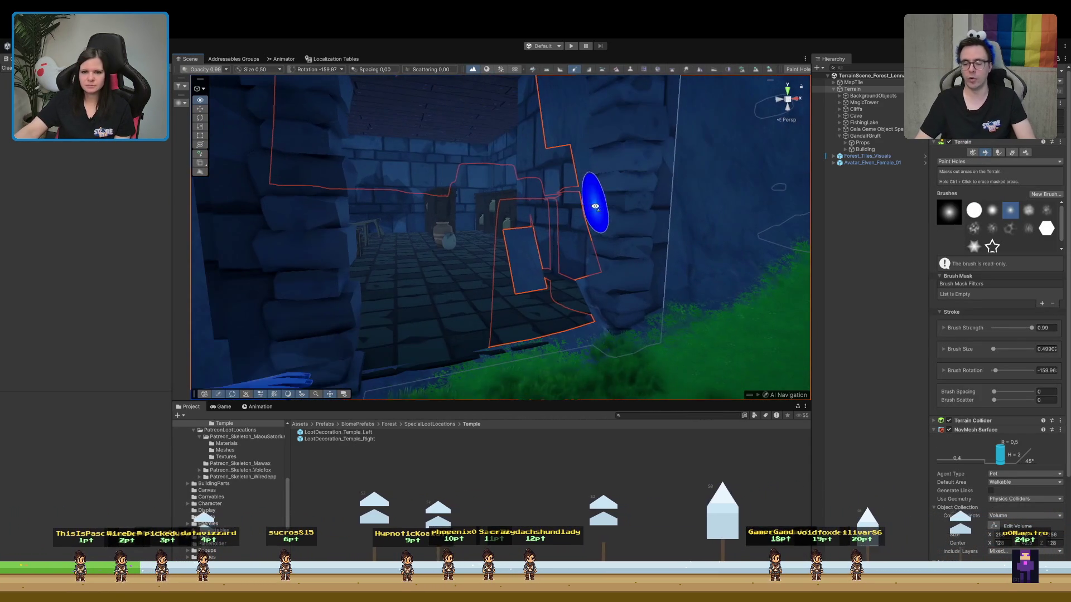
{"action": "mouse_move", "coordinate": [554, 251]}
{"action": "left_mouse_down"}
{"action": "mouse_move", "coordinate": [579, 216]}
{"action": "mouse_move", "coordinate": [585, 148]}
{"action": "mouse_move", "coordinate": [494, 262]}
{"action": "left_mouse_up"}
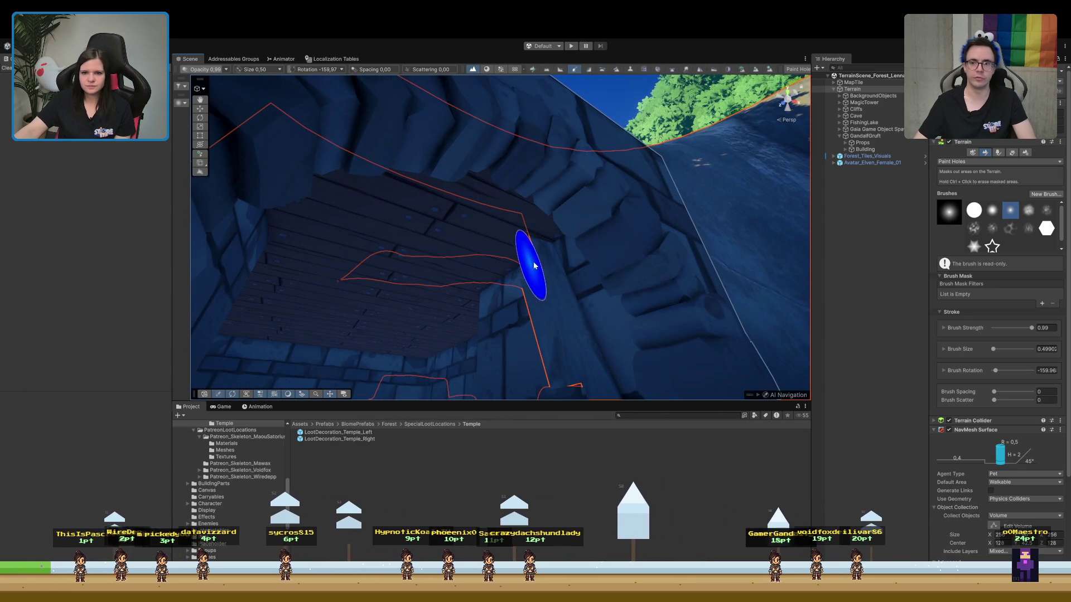
{"action": "mouse_move", "coordinate": [567, 335]}
{"action": "left_mouse_down"}
{"action": "mouse_move", "coordinate": [564, 410]}
{"action": "mouse_move", "coordinate": [564, 365]}
{"action": "left_mouse_up"}
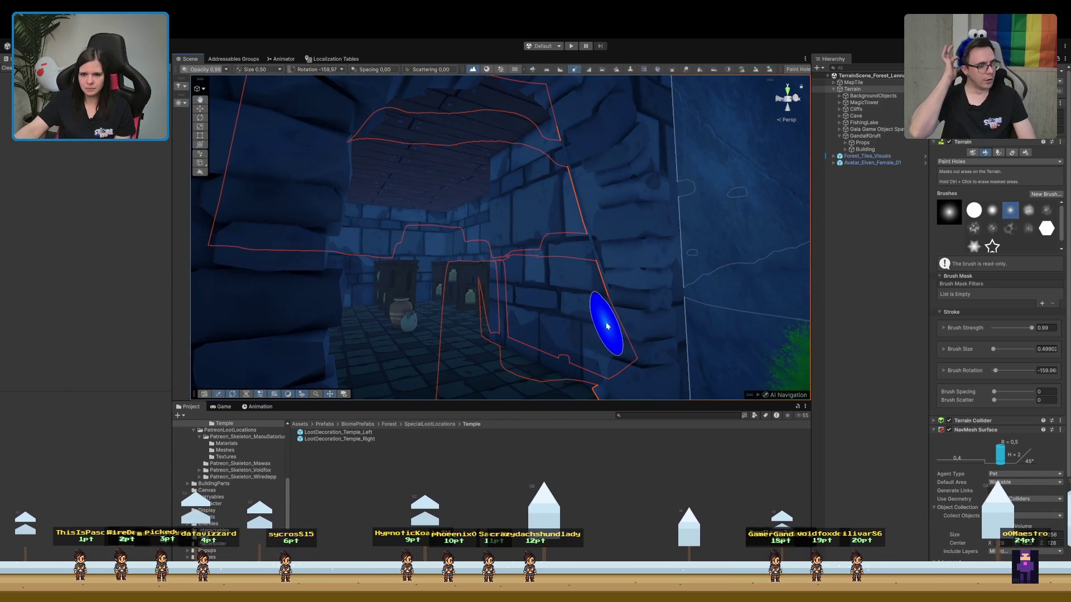
{"action": "mouse_move", "coordinate": [597, 270]}
{"action": "left_mouse_down"}
{"action": "mouse_move", "coordinate": [581, 318]}
{"action": "mouse_move", "coordinate": [633, 330]}
{"action": "mouse_move", "coordinate": [639, 342]}
{"action": "mouse_move", "coordinate": [662, 311]}
{"action": "mouse_move", "coordinate": [681, 347]}
{"action": "left_mouse_up"}
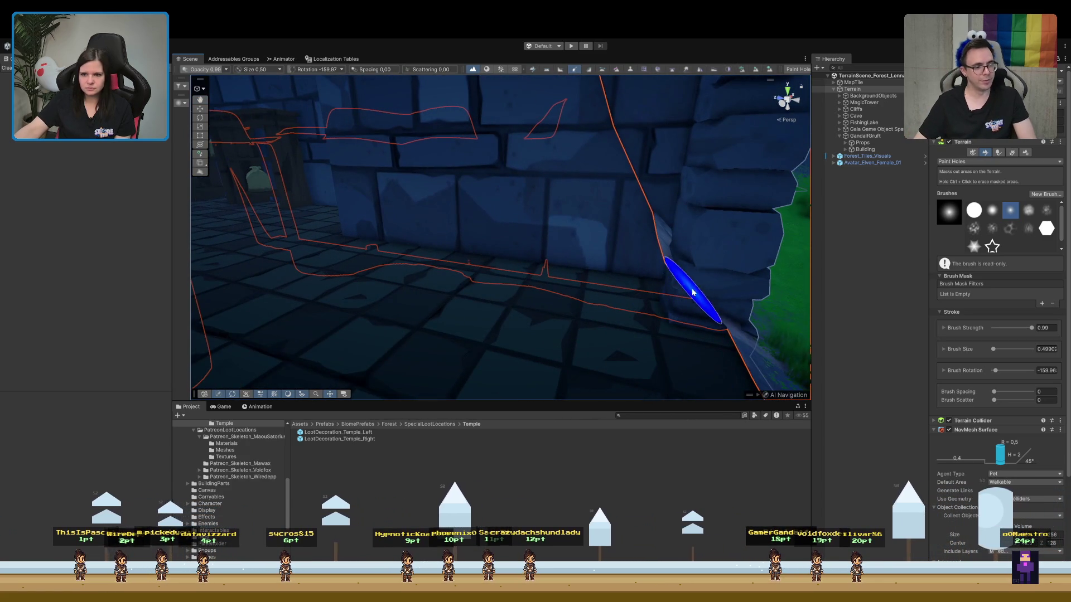
{"action": "mouse_move", "coordinate": [687, 267]}
{"action": "left_mouse_down"}
{"action": "mouse_move", "coordinate": [632, 282]}
{"action": "mouse_move", "coordinate": [611, 275]}
{"action": "mouse_move", "coordinate": [671, 259]}
{"action": "mouse_move", "coordinate": [633, 282]}
{"action": "mouse_move", "coordinate": [600, 179]}
{"action": "mouse_move", "coordinate": [611, 313]}
{"action": "mouse_move", "coordinate": [657, 374]}
{"action": "mouse_move", "coordinate": [708, 358]}
{"action": "mouse_move", "coordinate": [597, 357]}
{"action": "mouse_move", "coordinate": [521, 387]}
{"action": "mouse_move", "coordinate": [344, 387]}
{"action": "mouse_move", "coordinate": [371, 395]}
{"action": "mouse_move", "coordinate": [537, 351]}
{"action": "mouse_move", "coordinate": [524, 268]}
{"action": "left_mouse_up"}
{"action": "left_click", "coordinate": [858, 250]}
{"action": "mouse_move", "coordinate": [647, 304]}
{"action": "left_mouse_down"}
{"action": "mouse_move", "coordinate": [607, 294]}
{"action": "mouse_move", "coordinate": [608, 224]}
{"action": "mouse_move", "coordinate": [696, 251]}
{"action": "mouse_move", "coordinate": [696, 182]}
{"action": "mouse_move", "coordinate": [624, 304]}
{"action": "mouse_move", "coordinate": [633, 234]}
{"action": "mouse_move", "coordinate": [617, 312]}
{"action": "mouse_move", "coordinate": [634, 250]}
{"action": "left_mouse_up"}
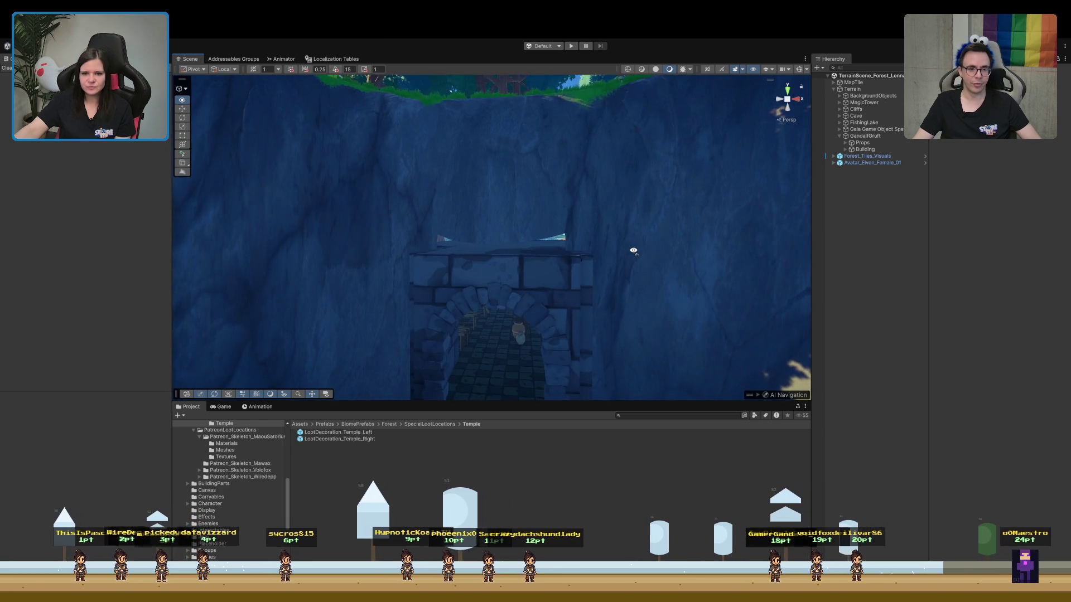
{"action": "left_click", "coordinate": [543, 272]}
Duplicate the temple floor slab and scale the copy along X and Y
{"action": "mouse_move", "coordinate": [571, 266]}
{"action": "left_mouse_down"}
{"action": "mouse_move", "coordinate": [540, 287]}
{"action": "mouse_move", "coordinate": [506, 287]}
{"action": "mouse_move", "coordinate": [503, 263]}
{"action": "mouse_move", "coordinate": [491, 258]}
{"action": "mouse_move", "coordinate": [471, 318]}
{"action": "mouse_move", "coordinate": [483, 313]}
{"action": "left_mouse_up"}
{"action": "left_click", "coordinate": [483, 315]}
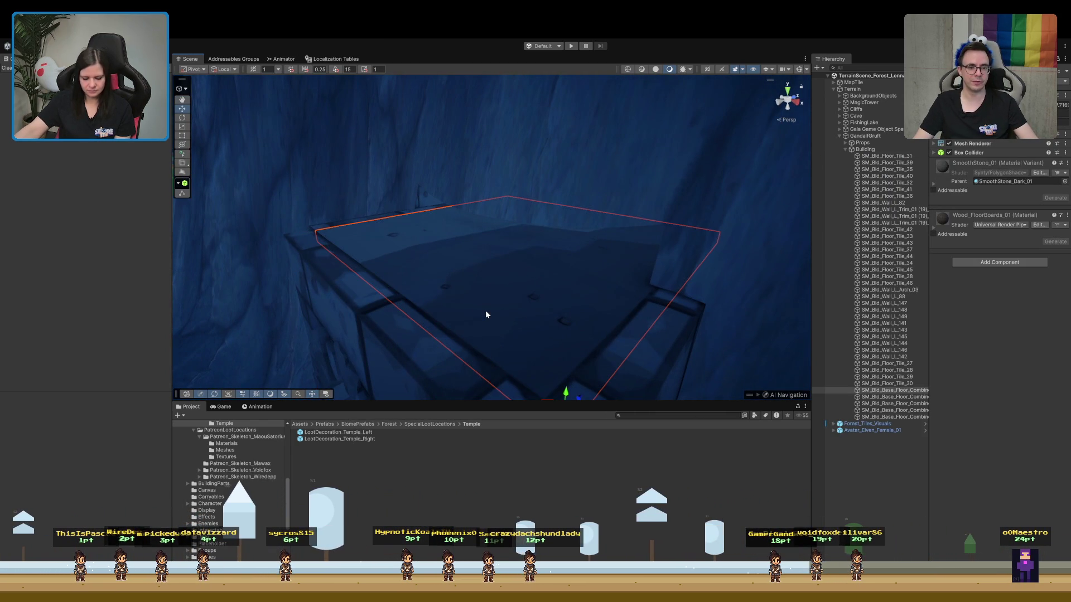
{"action": "key", "text": "ctrl+d"}
{"action": "mouse_move", "coordinate": [576, 400]}
{"action": "left_mouse_down"}
{"action": "mouse_move", "coordinate": [556, 385]}
{"action": "mouse_move", "coordinate": [563, 298]}
{"action": "mouse_move", "coordinate": [611, 286]}
{"action": "mouse_move", "coordinate": [653, 254]}
{"action": "mouse_move", "coordinate": [646, 206]}
{"action": "mouse_move", "coordinate": [658, 159]}
{"action": "left_mouse_up"}
{"action": "mouse_move", "coordinate": [636, 201]}
{"action": "left_mouse_down"}
{"action": "mouse_move", "coordinate": [604, 244]}
{"action": "mouse_move", "coordinate": [595, 239]}
{"action": "mouse_move", "coordinate": [567, 120]}
{"action": "mouse_move", "coordinate": [537, 76]}
{"action": "mouse_move", "coordinate": [521, 239]}
{"action": "mouse_move", "coordinate": [658, 228]}
{"action": "left_mouse_up"}
{"action": "left_click_drag", "start_coordinate": [762, 186], "coordinate": [761, 187]}
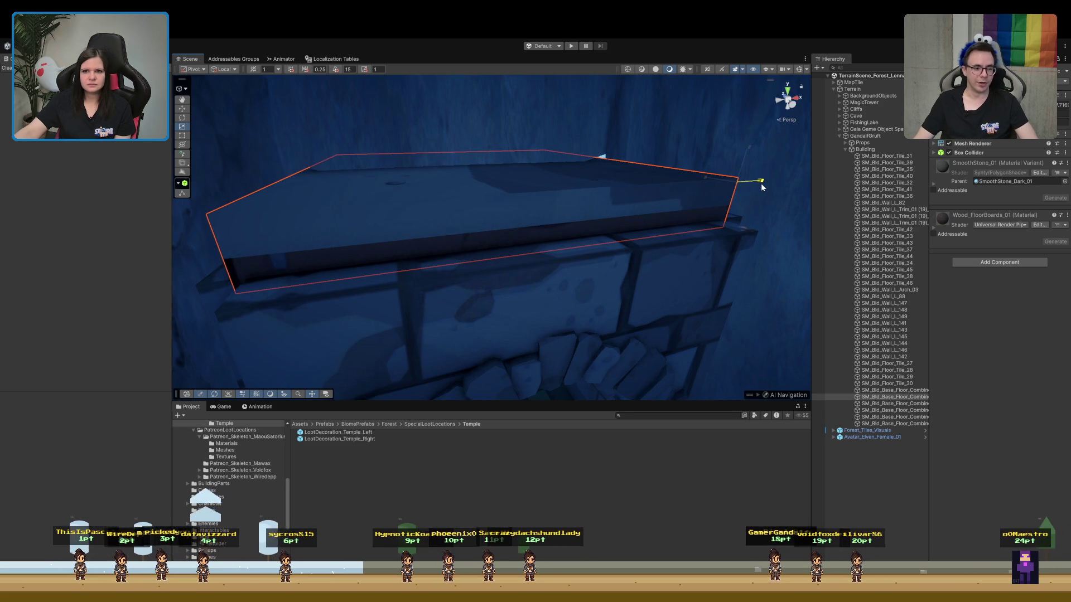
{"action": "mouse_move", "coordinate": [757, 180]}
{"action": "left_mouse_down"}
{"action": "mouse_move", "coordinate": [772, 177]}
{"action": "mouse_move", "coordinate": [680, 189]}
{"action": "mouse_move", "coordinate": [678, 139]}
{"action": "mouse_move", "coordinate": [736, 144]}
{"action": "mouse_move", "coordinate": [755, 165]}
{"action": "mouse_move", "coordinate": [758, 143]}
{"action": "left_mouse_up"}
{"action": "scroll", "coordinate": [772, 178], "scroll_direction": "up", "scroll_amount": 5}
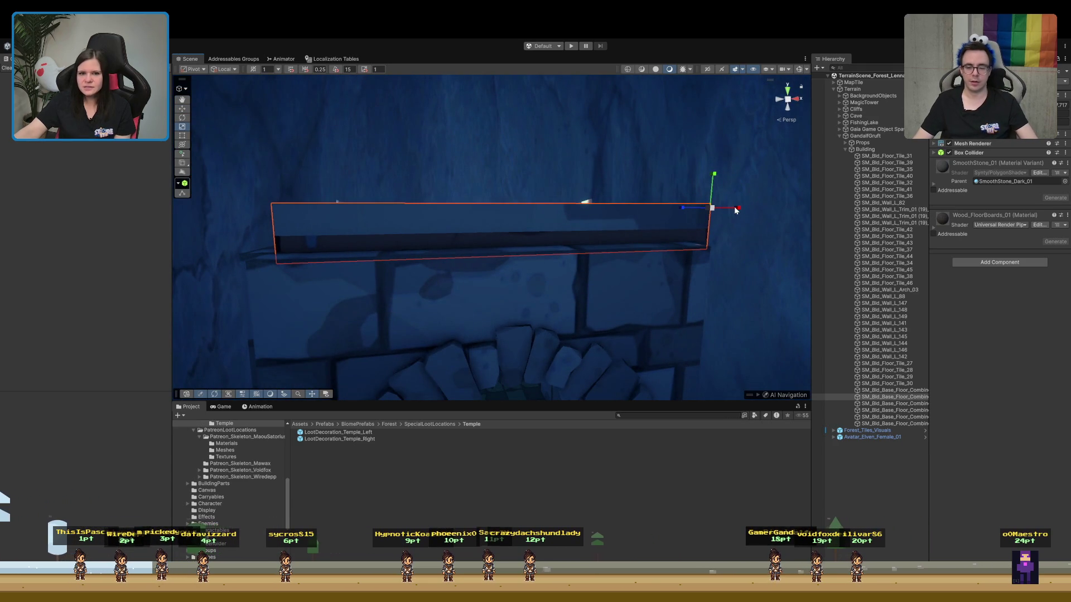
{"action": "left_click_drag", "start_coordinate": [735, 207], "coordinate": [739, 208]}
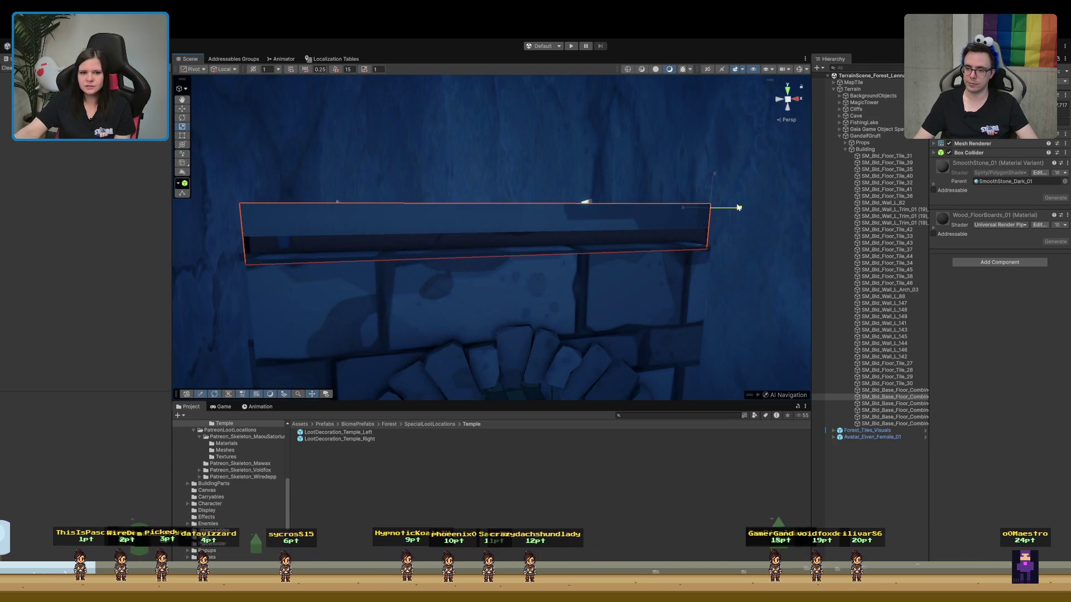
{"action": "mouse_move", "coordinate": [737, 207]}
{"action": "left_mouse_down"}
{"action": "mouse_move", "coordinate": [686, 144]}
{"action": "mouse_move", "coordinate": [671, 215]}
{"action": "left_mouse_up"}
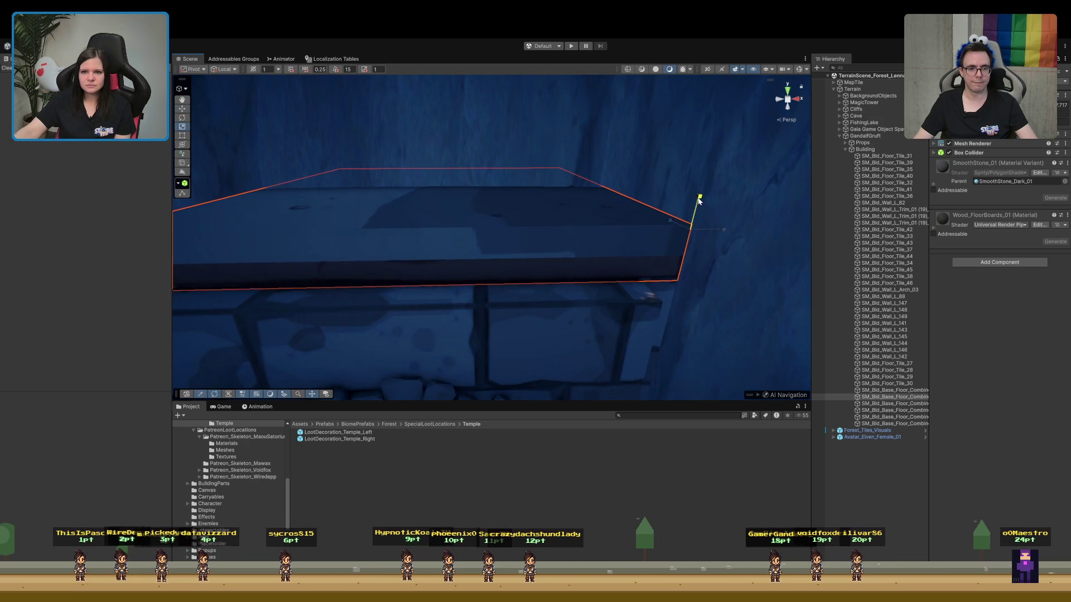
{"action": "mouse_move", "coordinate": [700, 198]}
{"action": "left_mouse_down"}
{"action": "mouse_move", "coordinate": [681, 235]}
{"action": "mouse_move", "coordinate": [638, 270]}
{"action": "mouse_move", "coordinate": [533, 203]}
{"action": "mouse_move", "coordinate": [638, 182]}
{"action": "mouse_move", "coordinate": [667, 196]}
{"action": "mouse_move", "coordinate": [701, 256]}
{"action": "mouse_move", "coordinate": [645, 237]}
{"action": "mouse_move", "coordinate": [596, 77]}
{"action": "mouse_move", "coordinate": [498, 63]}
{"action": "left_mouse_up"}
{"action": "left_click", "coordinate": [905, 473]}
Move into the temple corridor and select its floor tile
{"action": "mouse_move", "coordinate": [625, 312]}
{"action": "left_mouse_down"}
{"action": "mouse_move", "coordinate": [582, 305]}
{"action": "mouse_move", "coordinate": [696, 371]}
{"action": "mouse_move", "coordinate": [747, 372]}
{"action": "mouse_move", "coordinate": [764, 196]}
{"action": "mouse_move", "coordinate": [729, 354]}
{"action": "mouse_move", "coordinate": [743, 287]}
{"action": "mouse_move", "coordinate": [765, 442]}
{"action": "mouse_move", "coordinate": [730, 456]}
{"action": "mouse_move", "coordinate": [809, 447]}
{"action": "mouse_move", "coordinate": [845, 509]}
{"action": "mouse_move", "coordinate": [597, 305]}
{"action": "mouse_move", "coordinate": [559, 328]}
{"action": "mouse_move", "coordinate": [487, 294]}
{"action": "mouse_move", "coordinate": [478, 273]}
{"action": "left_mouse_up"}
{"action": "left_click_drag", "start_coordinate": [460, 317], "coordinate": [460, 319]}
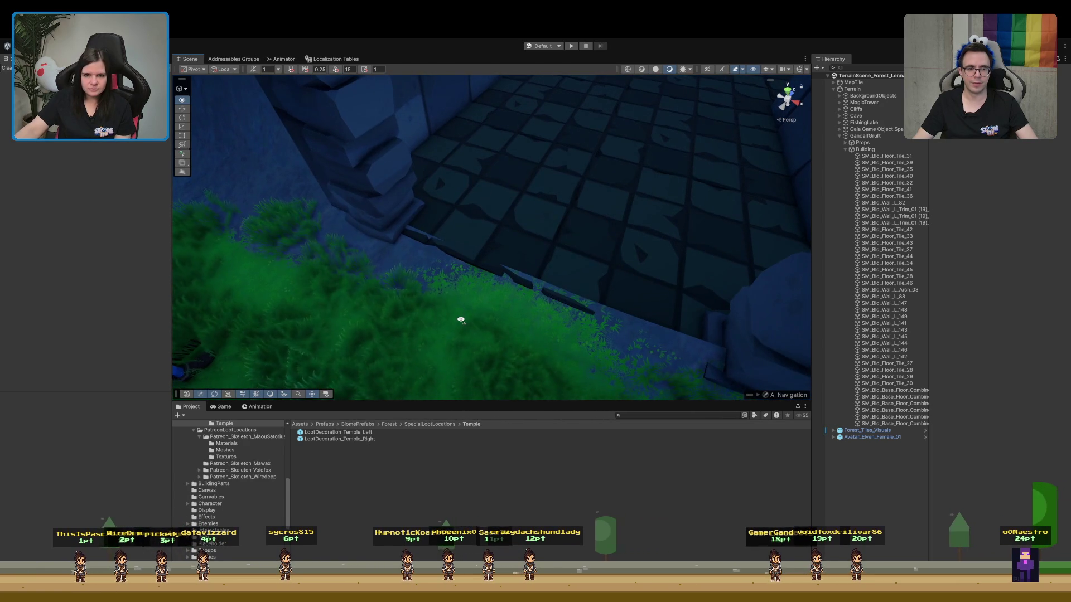
{"action": "left_click_drag", "start_coordinate": [577, 204], "coordinate": [630, 157]}
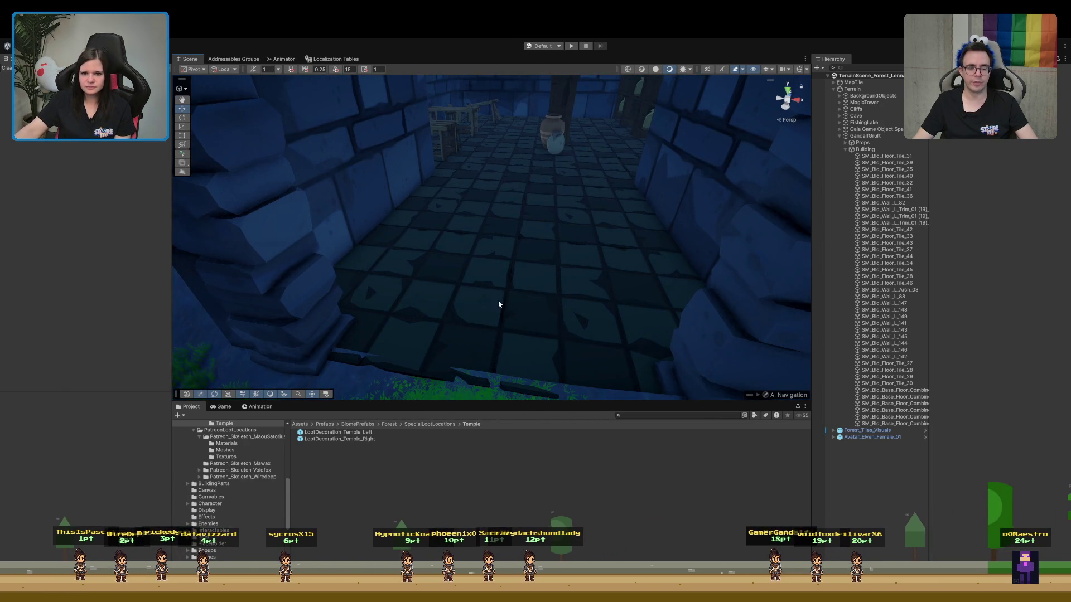
{"action": "left_click", "coordinate": [499, 299]}
{"action": "left_click", "coordinate": [873, 163]}
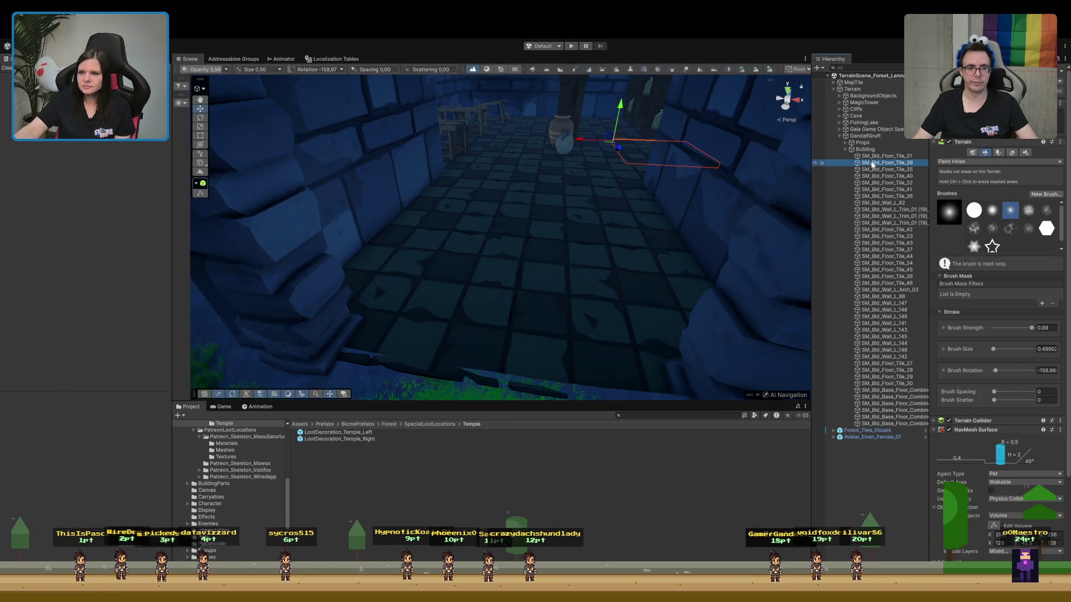
{"action": "key", "text": "f"}
{"action": "mouse_move", "coordinate": [545, 214]}
{"action": "left_mouse_down"}
{"action": "mouse_move", "coordinate": [504, 182]}
{"action": "mouse_move", "coordinate": [490, 223]}
{"action": "mouse_move", "coordinate": [520, 235]}
{"action": "left_mouse_up"}
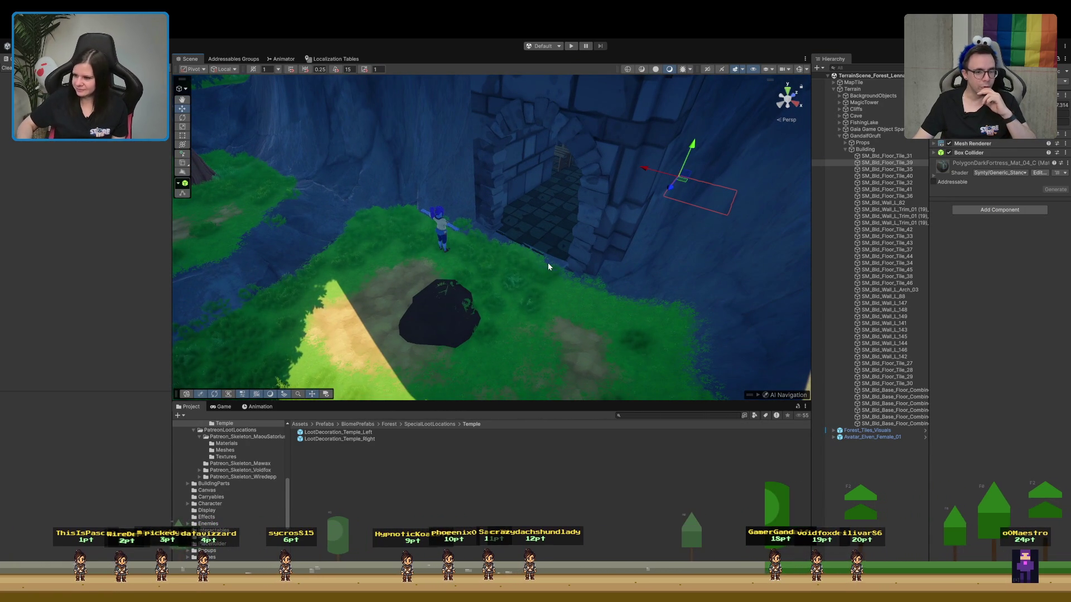
{"action": "mouse_move", "coordinate": [511, 239]}
{"action": "left_mouse_down"}
{"action": "mouse_move", "coordinate": [535, 251]}
{"action": "mouse_move", "coordinate": [569, 179]}
{"action": "mouse_move", "coordinate": [555, 246]}
{"action": "mouse_move", "coordinate": [579, 254]}
{"action": "mouse_move", "coordinate": [567, 262]}
{"action": "left_mouse_up"}
{"action": "left_click", "coordinate": [567, 262]}
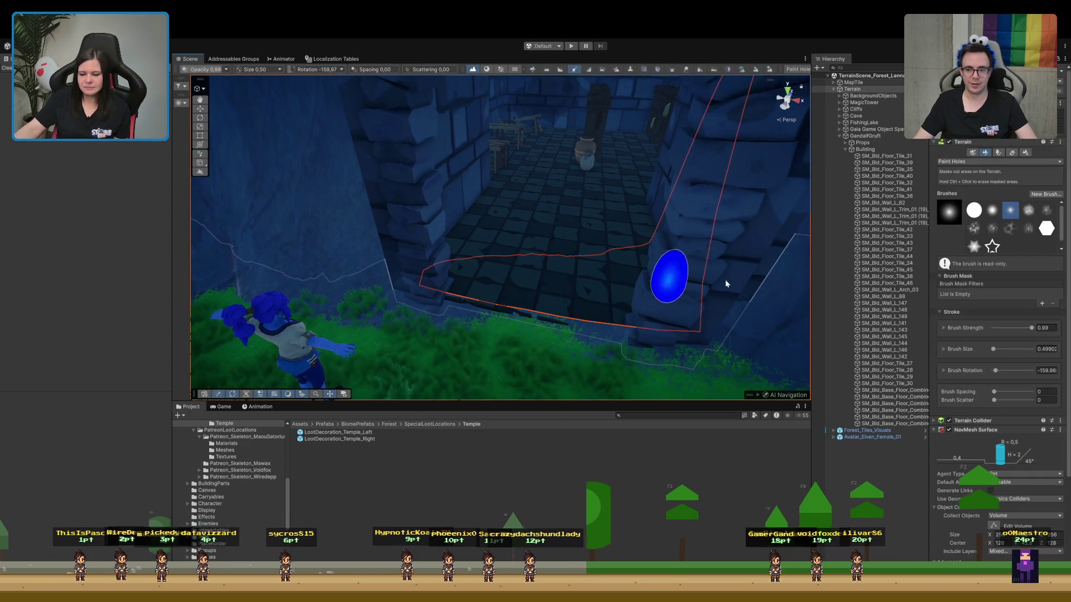
{"action": "double_click", "coordinate": [892, 157]}
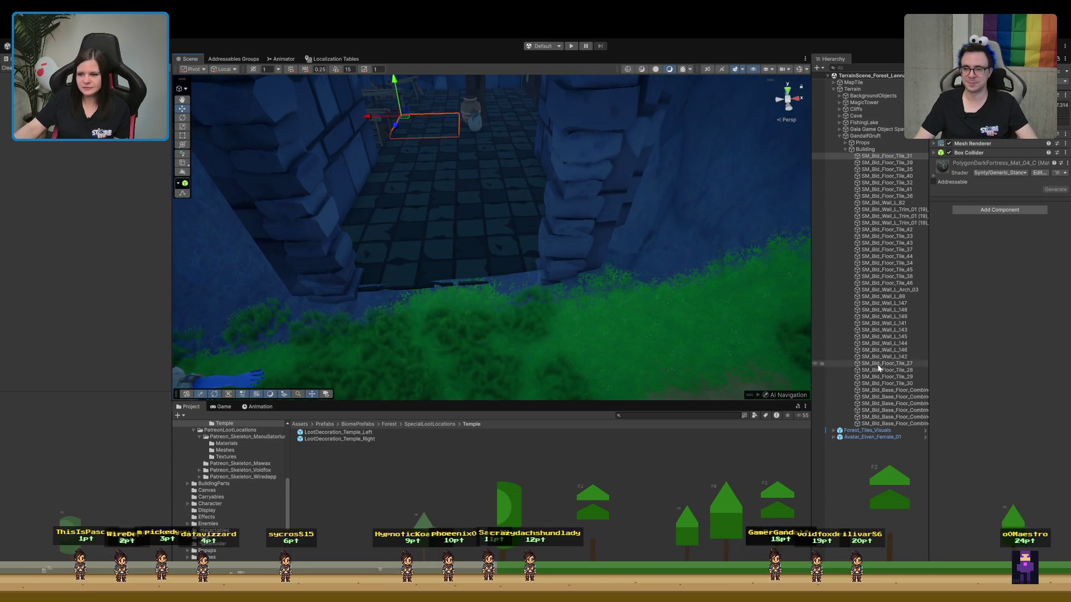
Duplicate SM_Bld_Floor_Tile_30 into SM_Bld_Floor_Tile_47, undoing the extra copy
{"action": "double_click", "coordinate": [890, 383]}
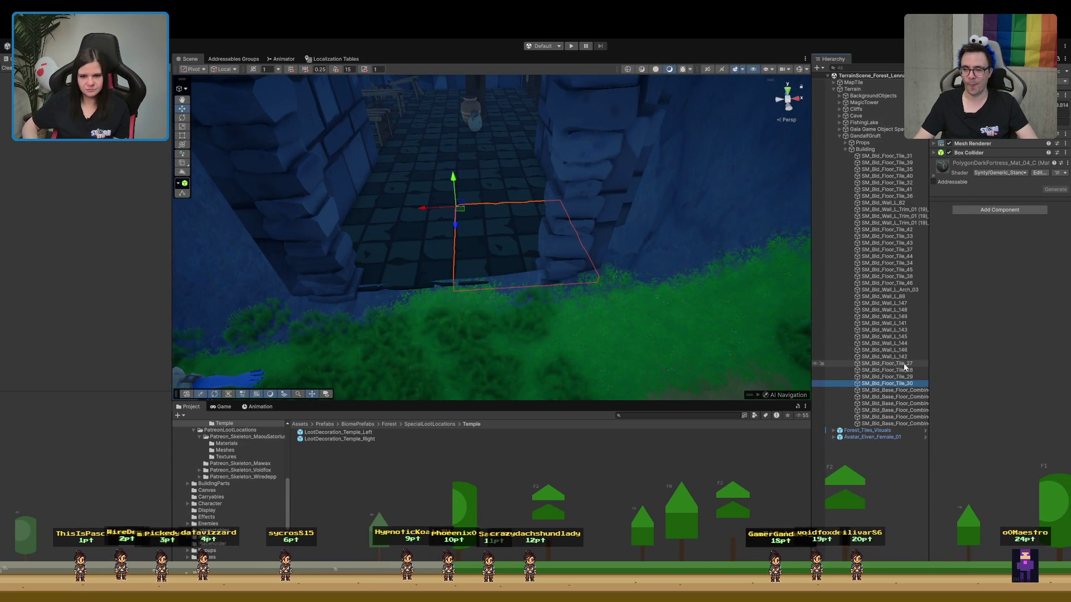
{"action": "key", "text": "ctrl+d"}
{"action": "key", "text": "ctrl+d"}
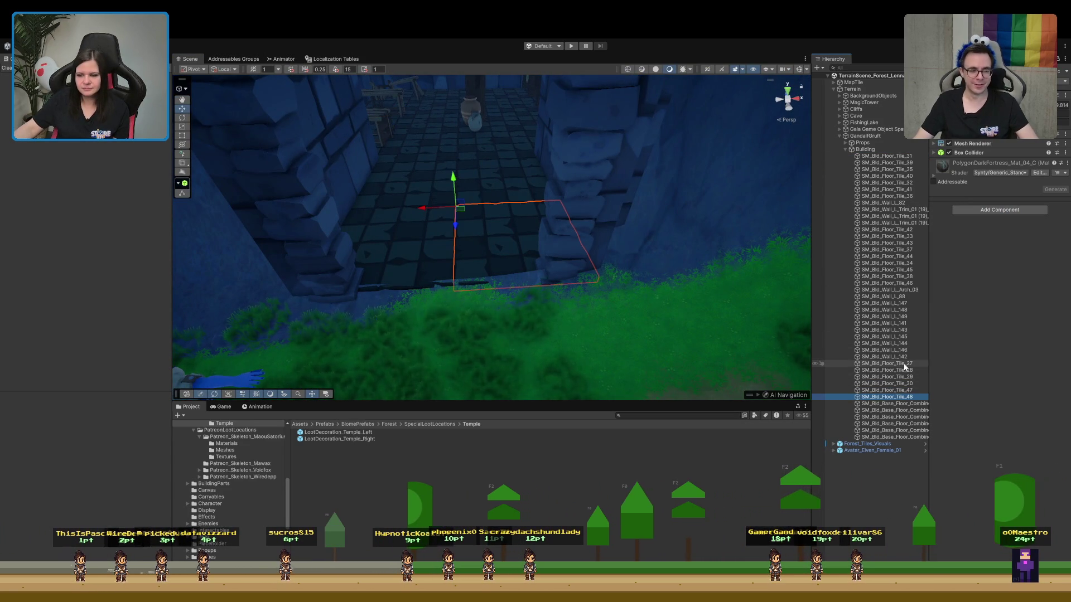
{"action": "key", "text": "ctrl+z"}
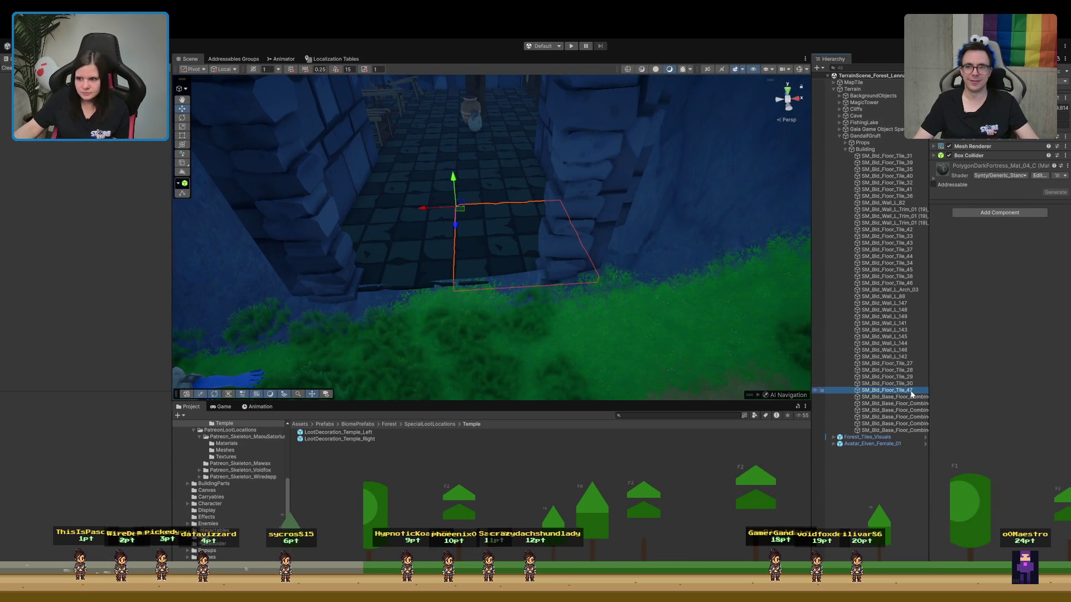
View the building from beneath the terrain, then focus on wall SM_Bld_Wall_L_142
{"action": "left_click", "coordinate": [399, 265]}
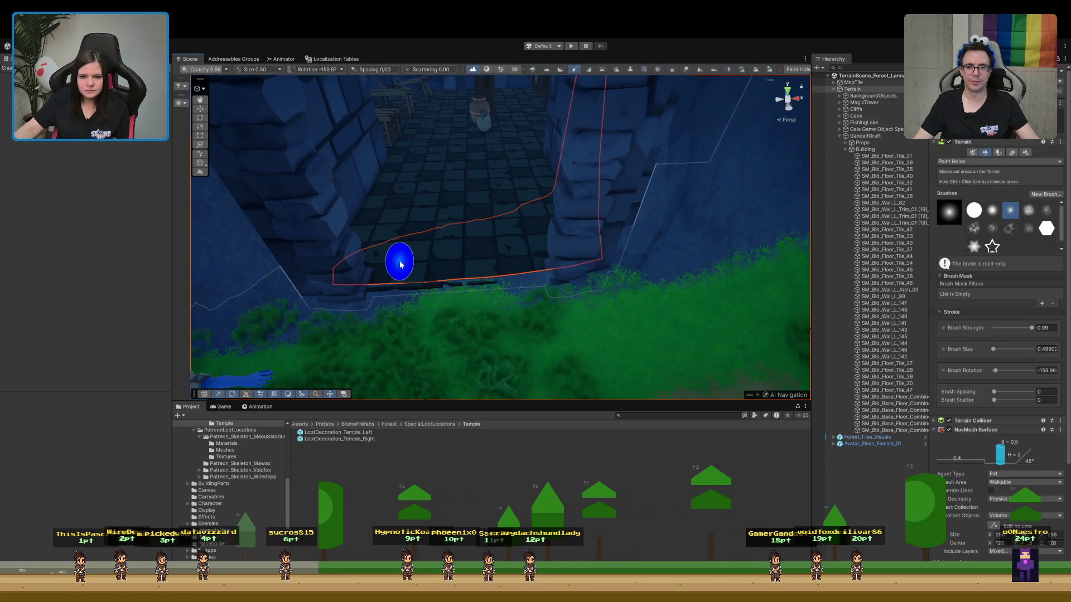
{"action": "mouse_move", "coordinate": [425, 114]}
{"action": "left_mouse_down"}
{"action": "mouse_move", "coordinate": [430, 79]}
{"action": "mouse_move", "coordinate": [370, 313]}
{"action": "mouse_move", "coordinate": [371, 173]}
{"action": "mouse_move", "coordinate": [376, 282]}
{"action": "left_mouse_up"}
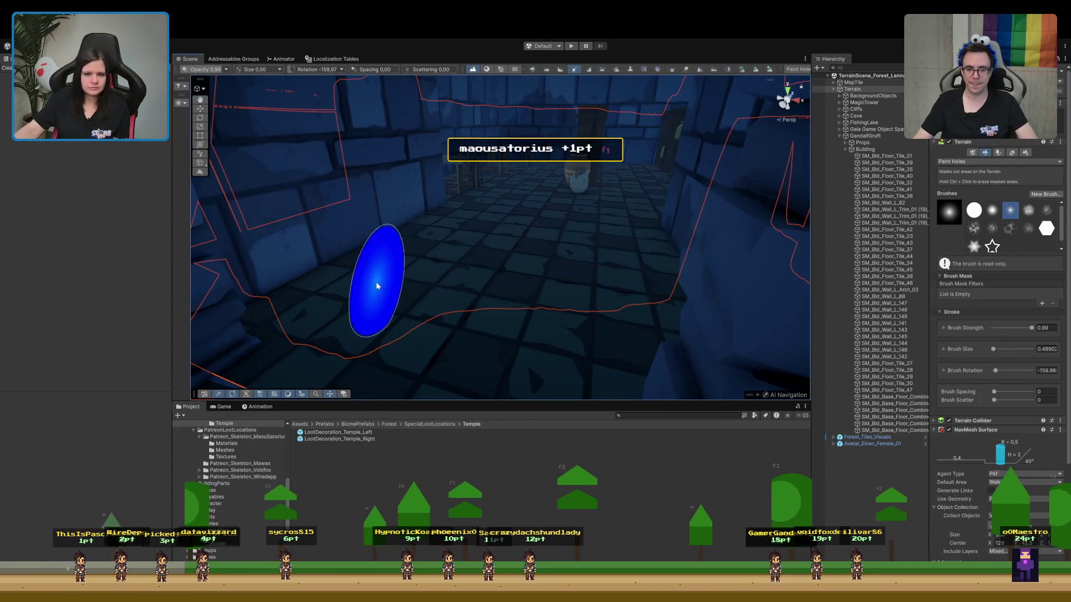
{"action": "left_click", "coordinate": [870, 450]}
{"action": "left_click", "coordinate": [327, 302]}
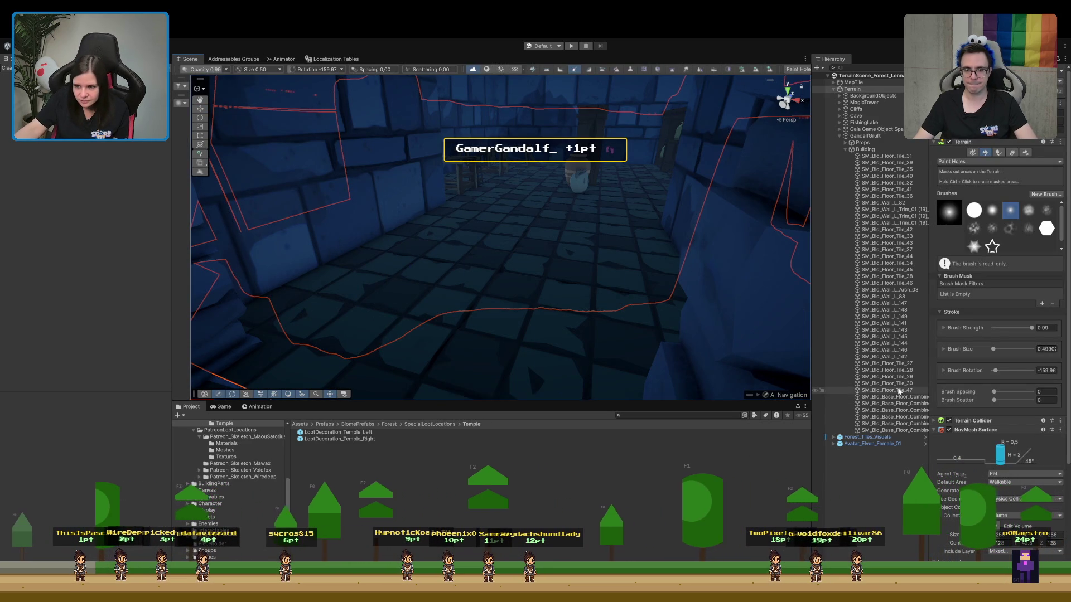
{"action": "double_click", "coordinate": [904, 356]}
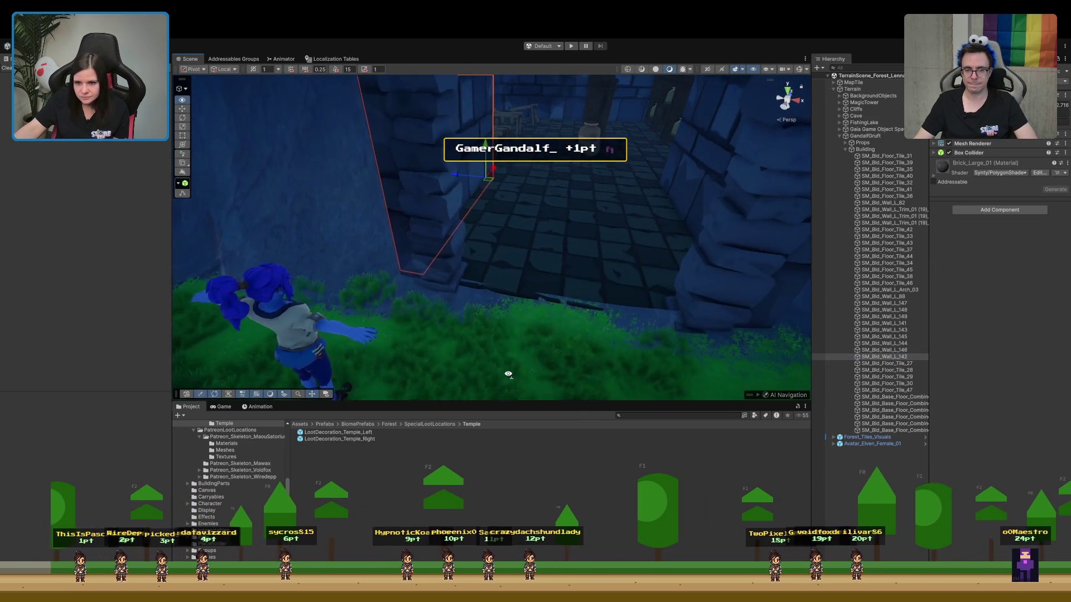
Duplicate floor tile SM_Bld_Floor_Tile_47 and, with grid snapping on, move both tiles toward the entrance
{"action": "double_click", "coordinate": [871, 390]}
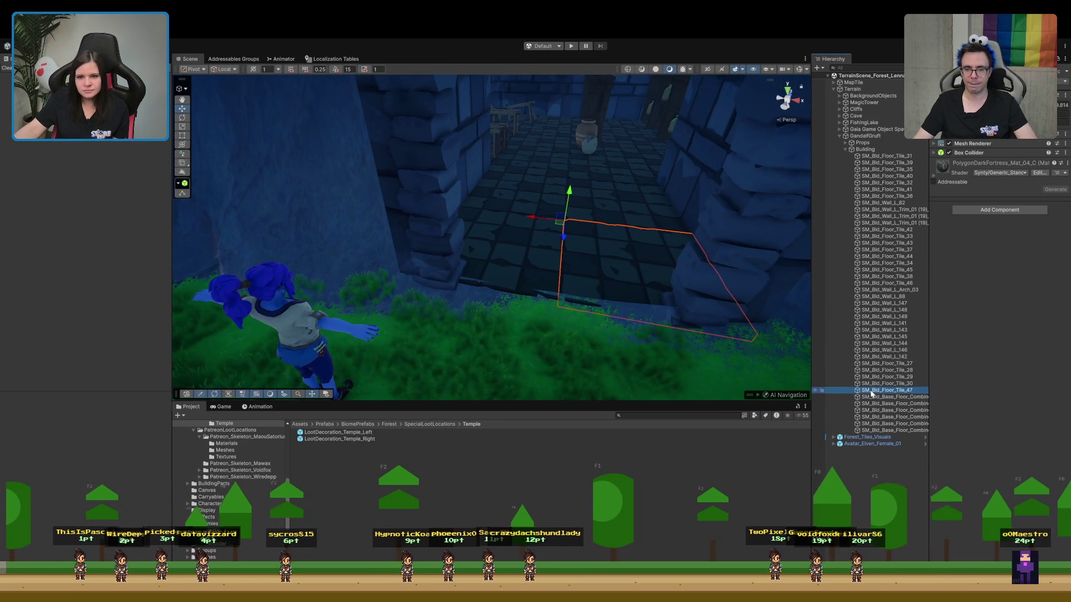
{"action": "key", "text": "ctrl+d"}
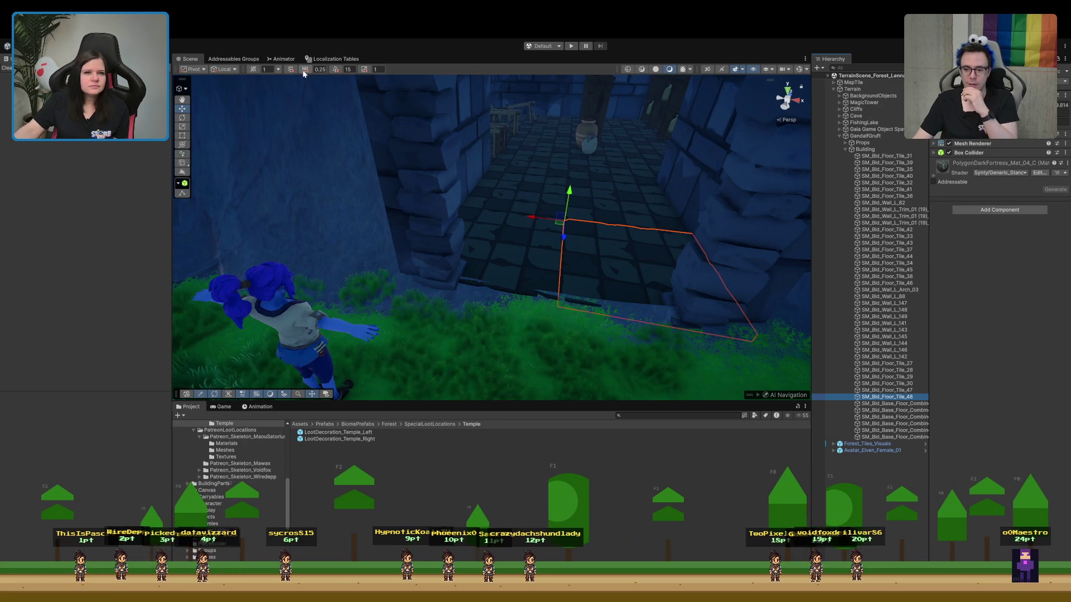
{"action": "left_click", "coordinate": [290, 69]}
{"action": "mouse_move", "coordinate": [530, 219]}
{"action": "left_mouse_down"}
{"action": "mouse_move", "coordinate": [397, 211]}
{"action": "mouse_move", "coordinate": [425, 216]}
{"action": "left_mouse_up"}
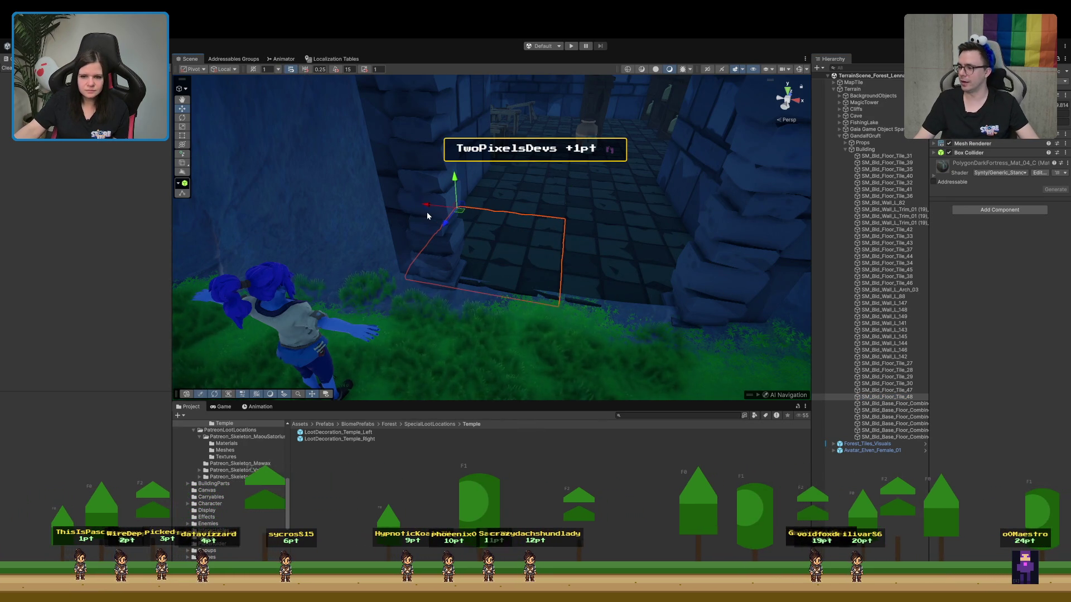
{"action": "left_click", "coordinate": [541, 248], "text": "shift"}
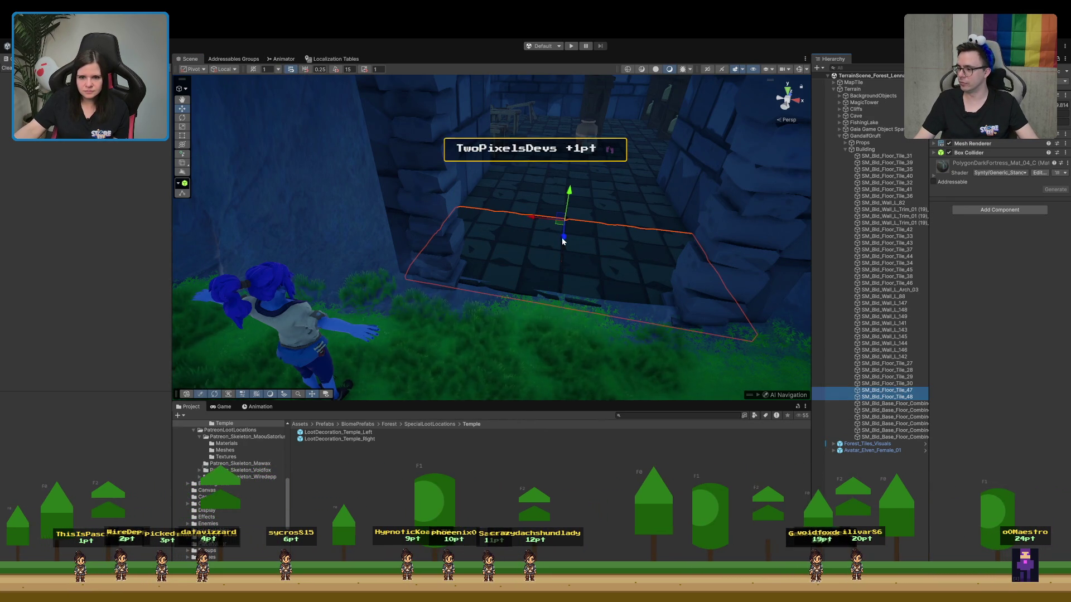
{"action": "left_click_drag", "start_coordinate": [562, 241], "coordinate": [563, 246]}
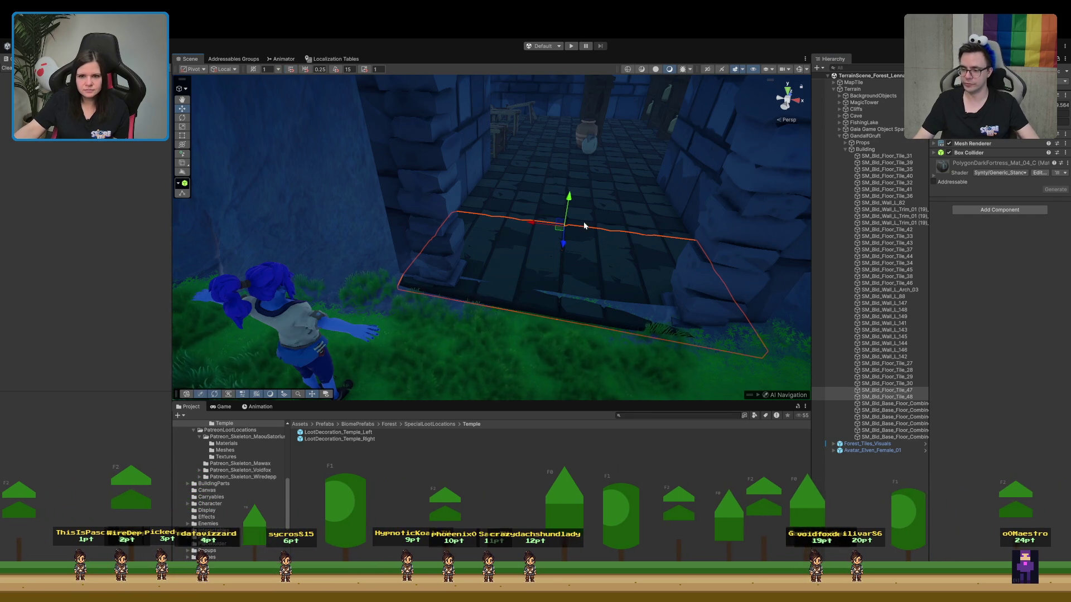
Fine-tune the two tiles' height and depth, undoing one bad lowering, then start a Paint Holes terrain hole
{"action": "left_click_drag", "start_coordinate": [569, 203], "coordinate": [569, 201]}
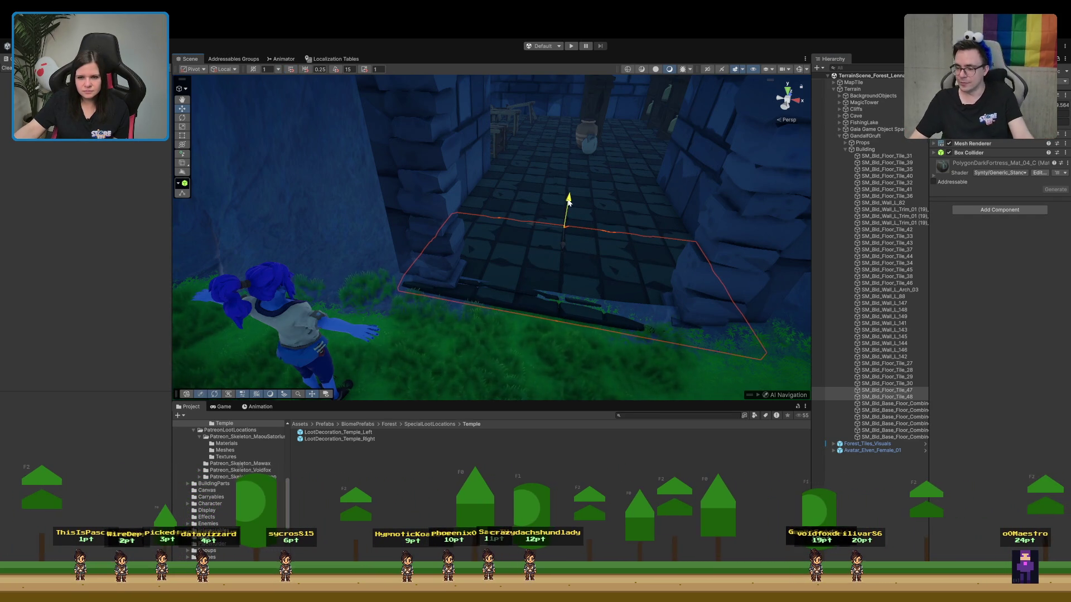
{"action": "left_click_drag", "start_coordinate": [568, 203], "coordinate": [561, 266]}
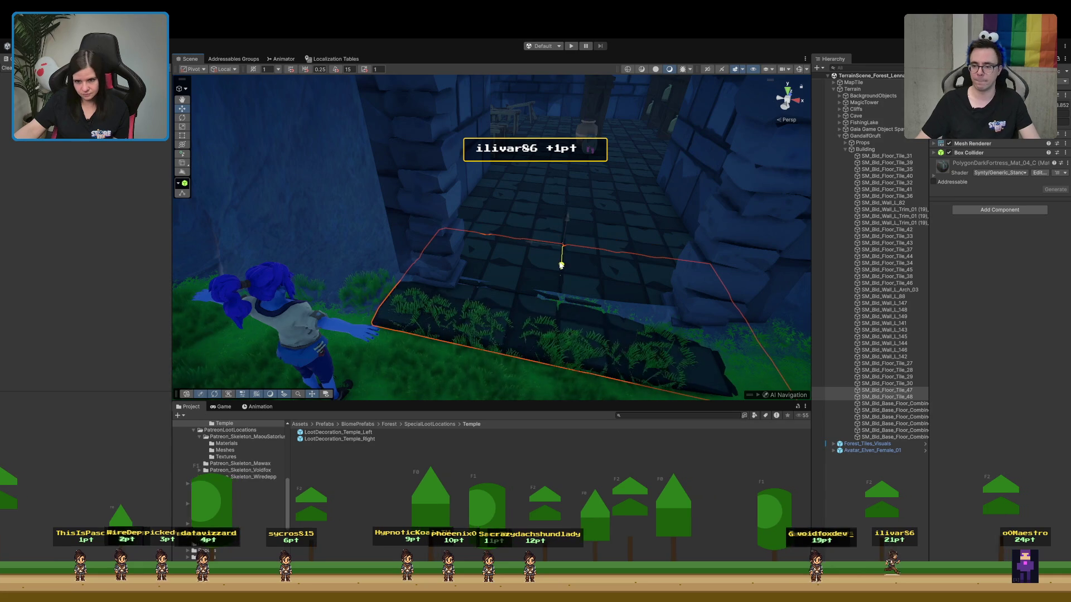
{"action": "mouse_move", "coordinate": [680, 322]}
{"action": "left_mouse_down"}
{"action": "mouse_move", "coordinate": [664, 354]}
{"action": "mouse_move", "coordinate": [676, 342]}
{"action": "mouse_move", "coordinate": [614, 354]}
{"action": "left_mouse_up"}
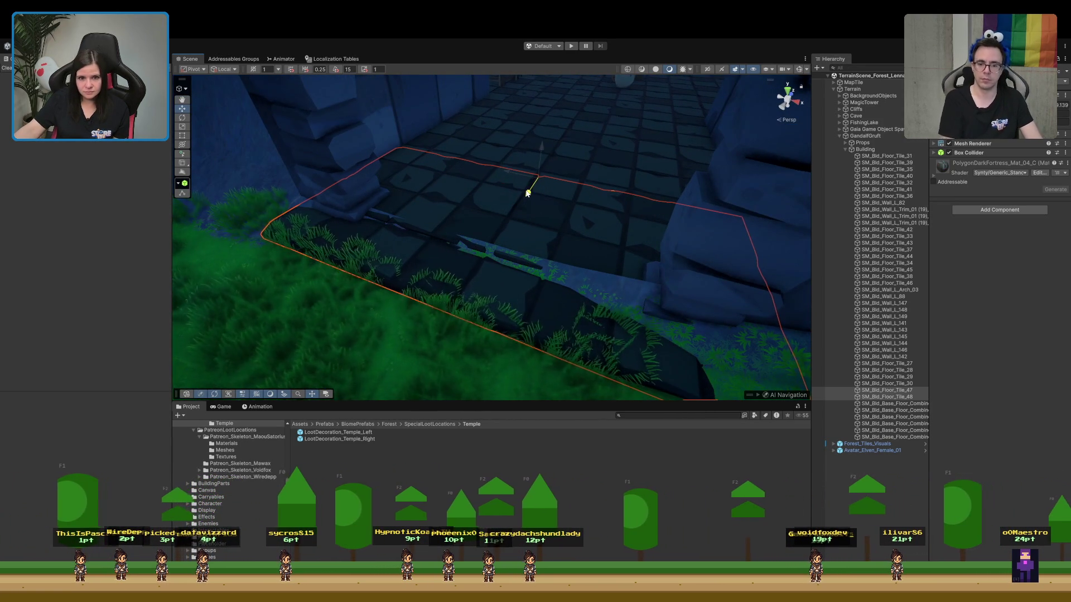
{"action": "scroll", "coordinate": [524, 192], "scroll_direction": "down", "scroll_amount": 3}
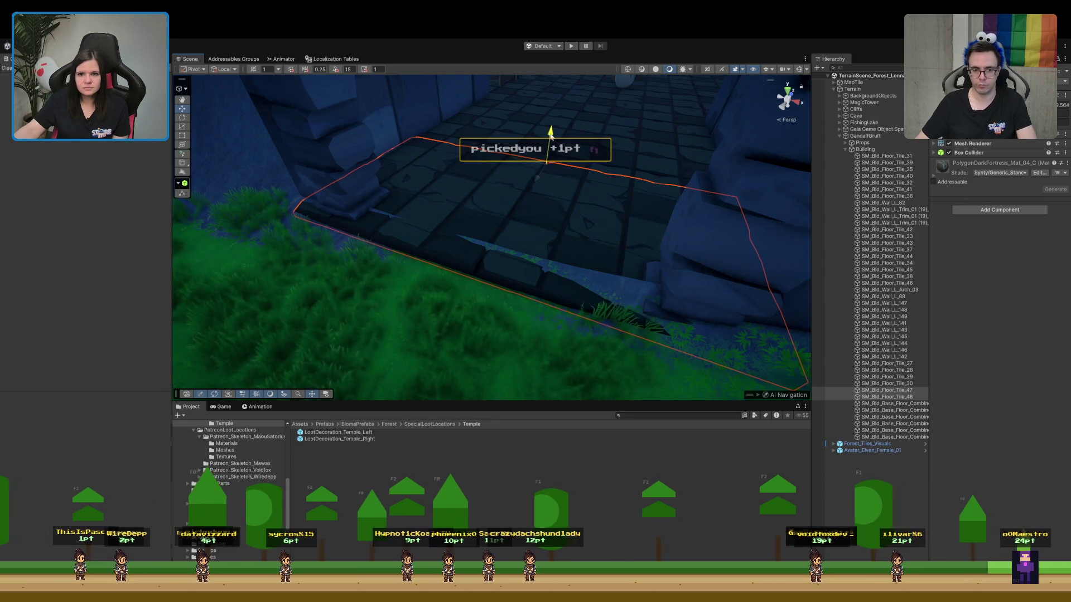
{"action": "left_click_drag", "start_coordinate": [548, 136], "coordinate": [551, 135]}
{"action": "left_click_drag", "start_coordinate": [537, 177], "coordinate": [529, 195]}
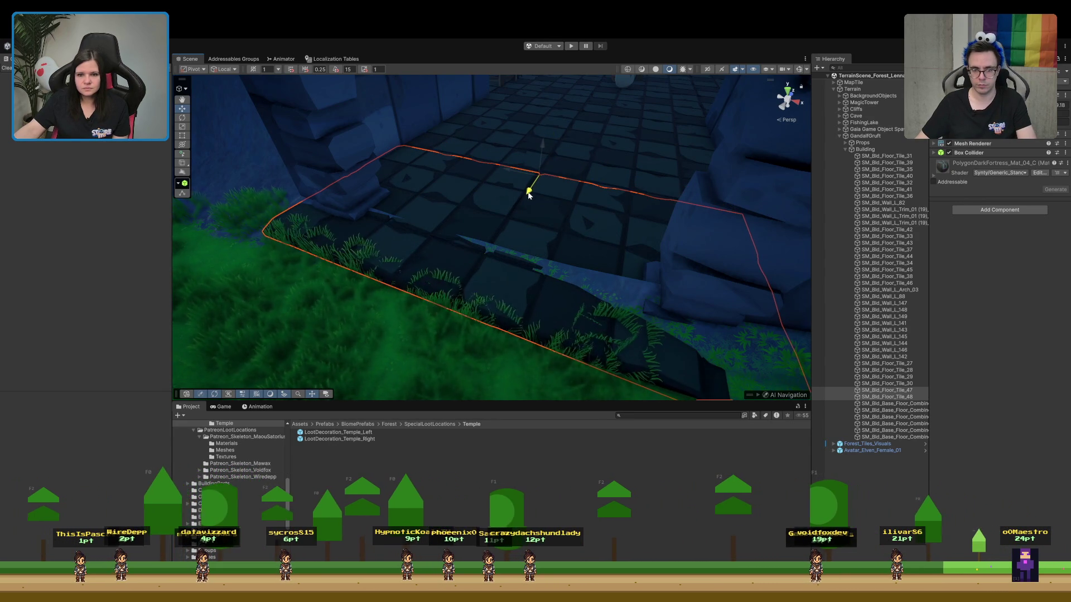
{"action": "key", "text": "ctrl+z"}
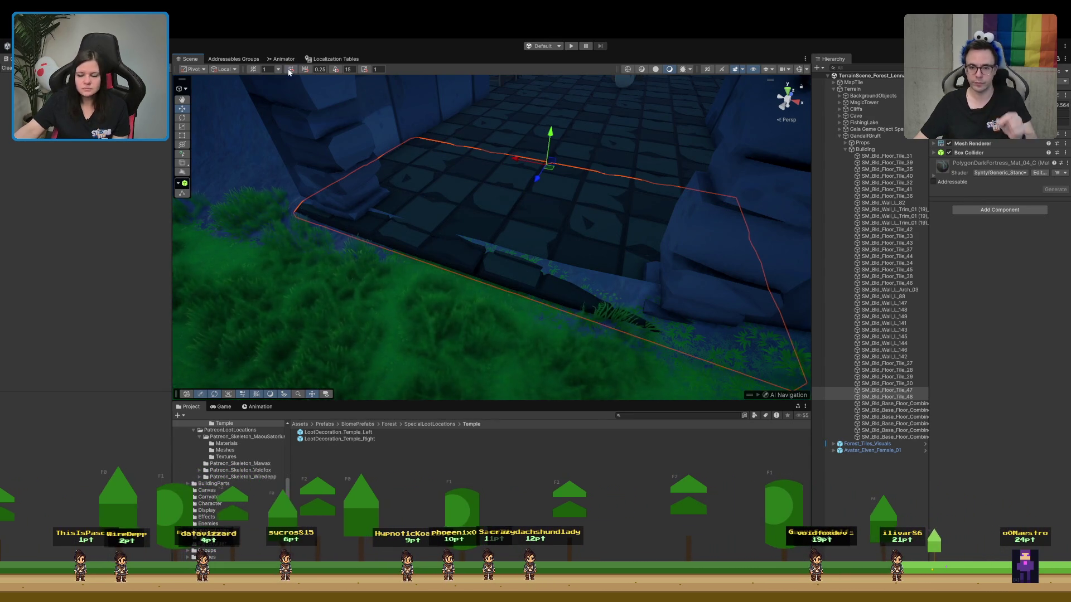
{"action": "left_click_drag", "start_coordinate": [535, 178], "coordinate": [527, 193]}
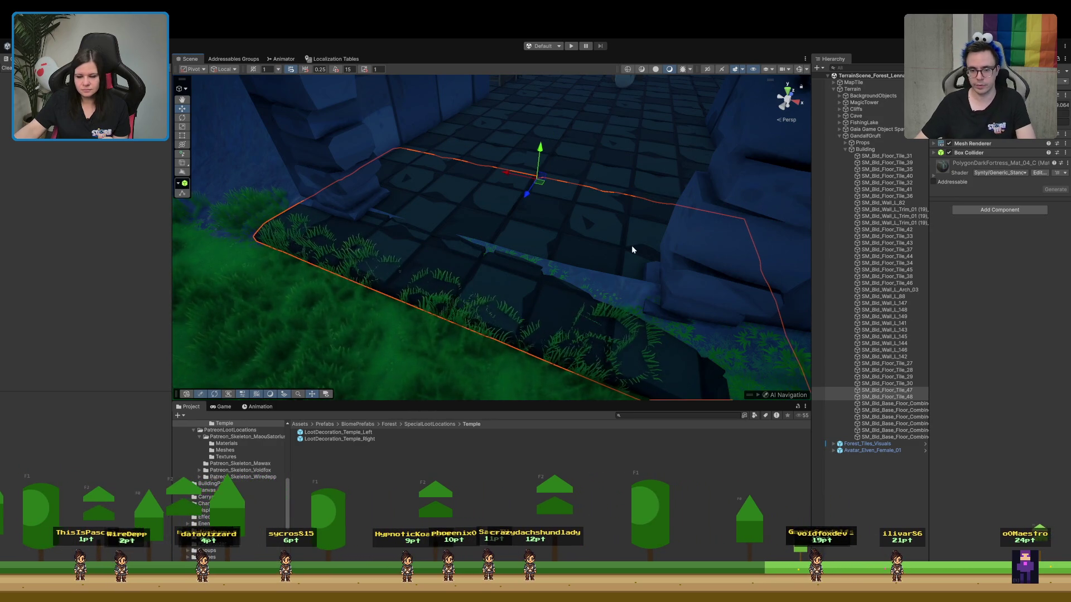
{"action": "left_click", "coordinate": [852, 89]}
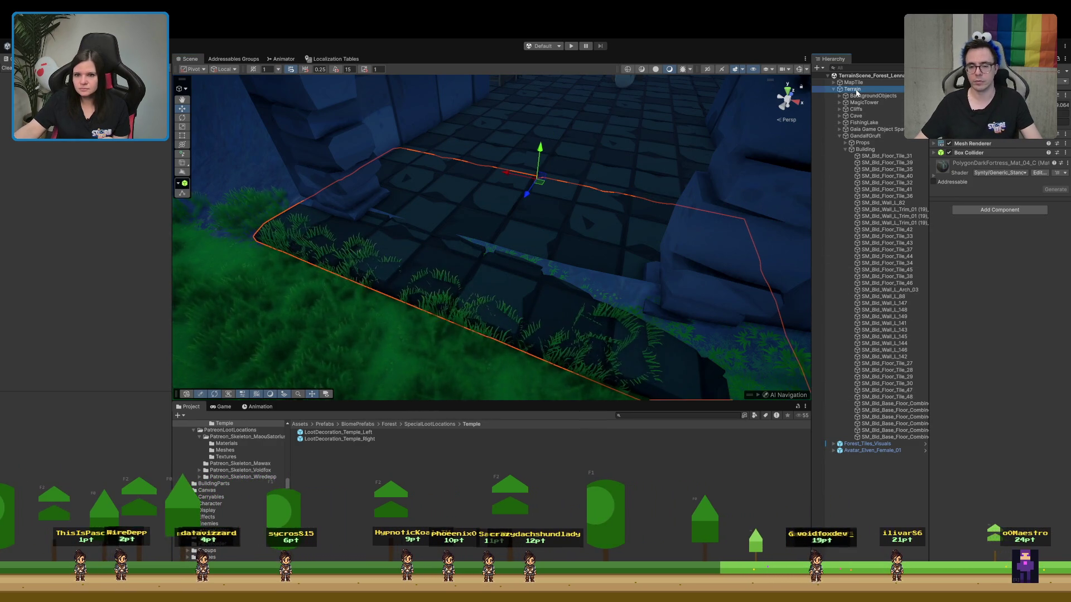
{"action": "left_click", "coordinate": [379, 223]}
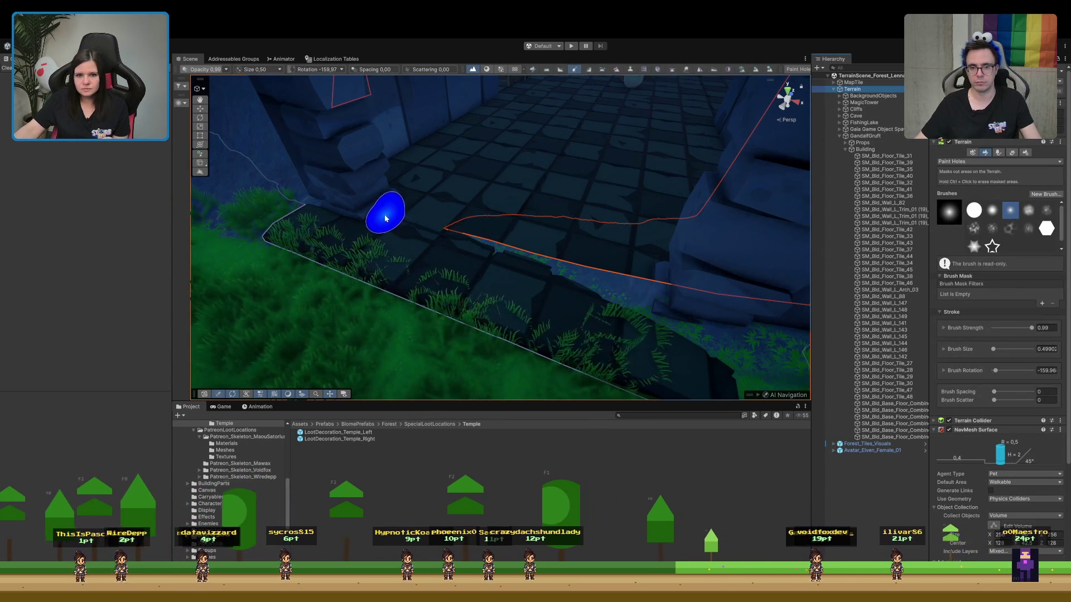
Carve a terrain hole under the extended entrance floor, then select the SM_Bld_Base_Floor_Combined mesh
{"action": "mouse_move", "coordinate": [467, 239]}
{"action": "left_mouse_down"}
{"action": "mouse_move", "coordinate": [705, 310]}
{"action": "mouse_move", "coordinate": [697, 329]}
{"action": "mouse_move", "coordinate": [633, 318]}
{"action": "mouse_move", "coordinate": [411, 220]}
{"action": "mouse_move", "coordinate": [671, 270]}
{"action": "mouse_move", "coordinate": [617, 274]}
{"action": "mouse_move", "coordinate": [622, 321]}
{"action": "mouse_move", "coordinate": [609, 316]}
{"action": "mouse_move", "coordinate": [618, 257]}
{"action": "left_mouse_up"}
{"action": "left_click", "coordinate": [617, 273]}
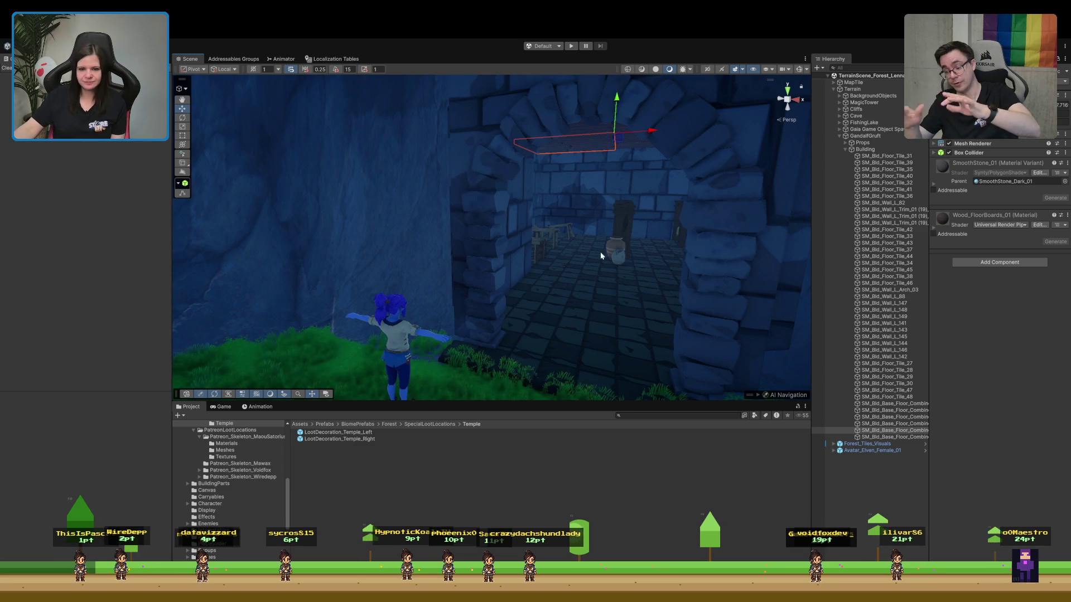
Delete the selected object and inspect the arch wall, corner wall SM_Bld_Wall_L_141 and base floor slab
{"action": "mouse_move", "coordinate": [498, 292]}
{"action": "left_mouse_down"}
{"action": "mouse_move", "coordinate": [535, 303]}
{"action": "mouse_move", "coordinate": [548, 270]}
{"action": "mouse_move", "coordinate": [540, 336]}
{"action": "mouse_move", "coordinate": [513, 210]}
{"action": "mouse_move", "coordinate": [523, 263]}
{"action": "mouse_move", "coordinate": [531, 243]}
{"action": "mouse_move", "coordinate": [545, 261]}
{"action": "mouse_move", "coordinate": [581, 260]}
{"action": "mouse_move", "coordinate": [569, 277]}
{"action": "left_mouse_up"}
{"action": "key", "text": "Delete"}
{"action": "left_click", "coordinate": [562, 258]}
{"action": "mouse_move", "coordinate": [564, 226]}
{"action": "left_mouse_down"}
{"action": "mouse_move", "coordinate": [590, 206]}
{"action": "mouse_move", "coordinate": [497, 231]}
{"action": "left_mouse_up"}
{"action": "left_click", "coordinate": [497, 231]}
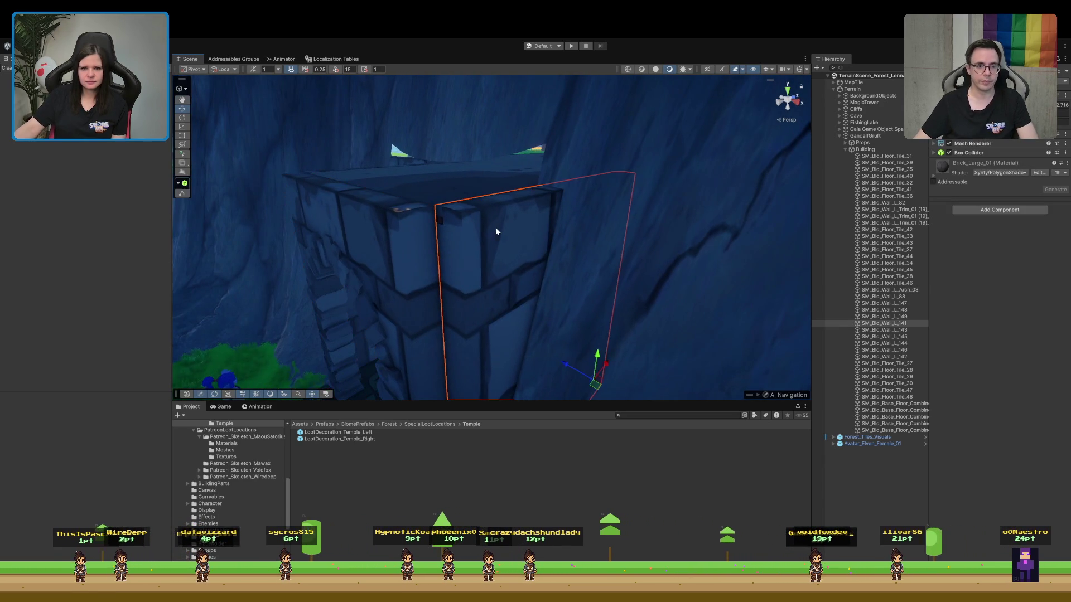
{"action": "left_click", "coordinate": [433, 181]}
{"action": "mouse_move", "coordinate": [415, 223]}
{"action": "left_mouse_down"}
{"action": "mouse_move", "coordinate": [363, 268]}
{"action": "mouse_move", "coordinate": [390, 229]}
{"action": "mouse_move", "coordinate": [415, 222]}
{"action": "mouse_move", "coordinate": [368, 176]}
{"action": "mouse_move", "coordinate": [268, 174]}
{"action": "mouse_move", "coordinate": [468, 245]}
{"action": "left_mouse_up"}
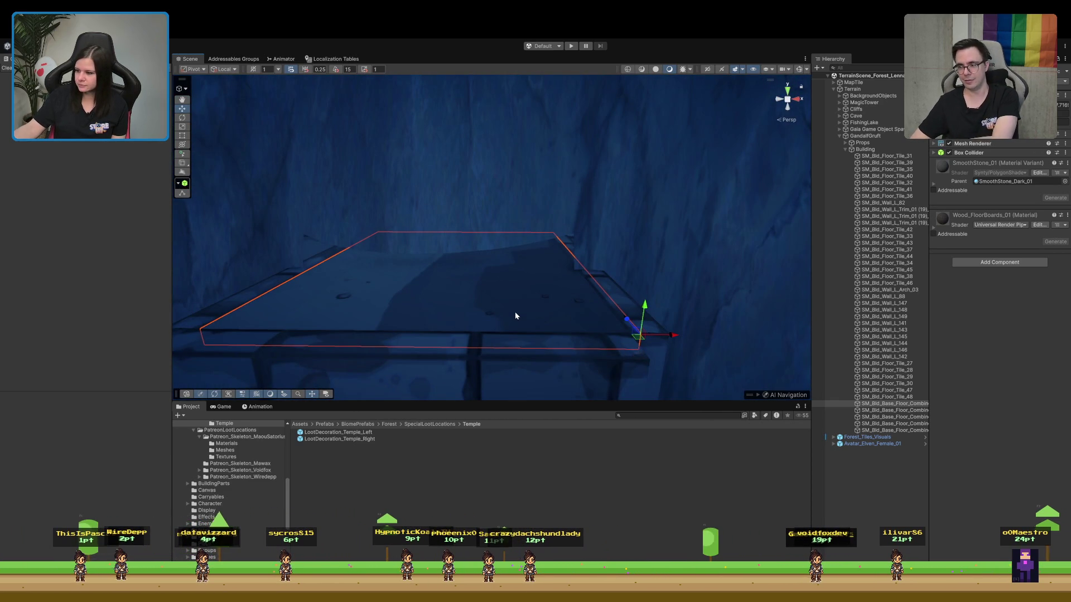
{"action": "mouse_move", "coordinate": [514, 310]}
{"action": "left_mouse_down"}
{"action": "mouse_move", "coordinate": [480, 412]}
{"action": "mouse_move", "coordinate": [460, 402]}
{"action": "mouse_move", "coordinate": [488, 318]}
{"action": "mouse_move", "coordinate": [485, 337]}
{"action": "mouse_move", "coordinate": [522, 382]}
{"action": "mouse_move", "coordinate": [450, 363]}
{"action": "mouse_move", "coordinate": [476, 383]}
{"action": "mouse_move", "coordinate": [545, 391]}
{"action": "left_mouse_up"}
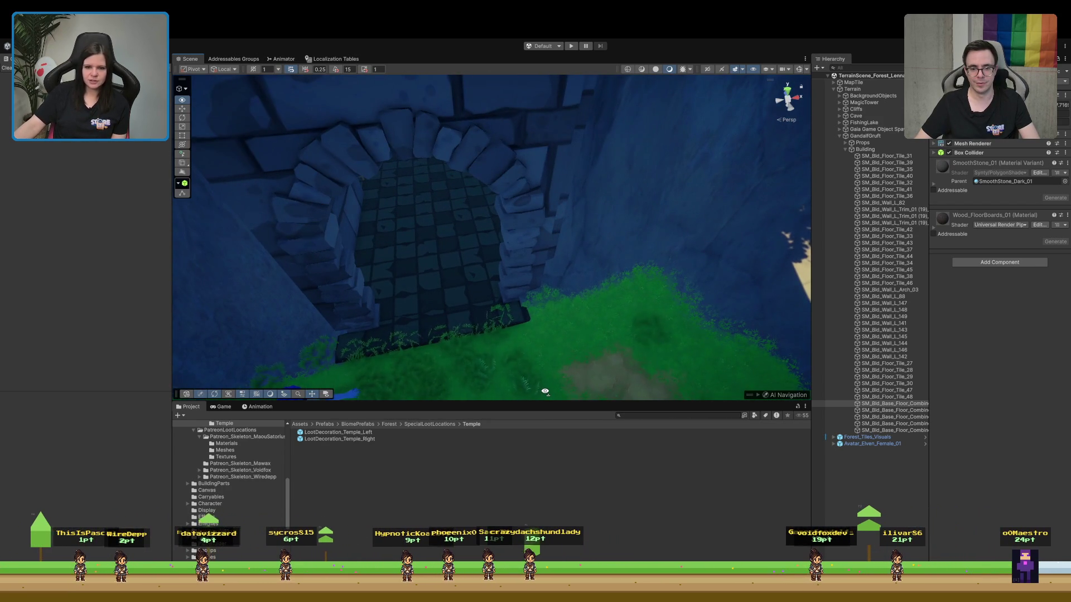
Check floor tiles SM_Bld_Floor_Tile_47 and 48, then reselect the Terrain for hole painting
{"action": "left_click", "coordinate": [904, 391]}
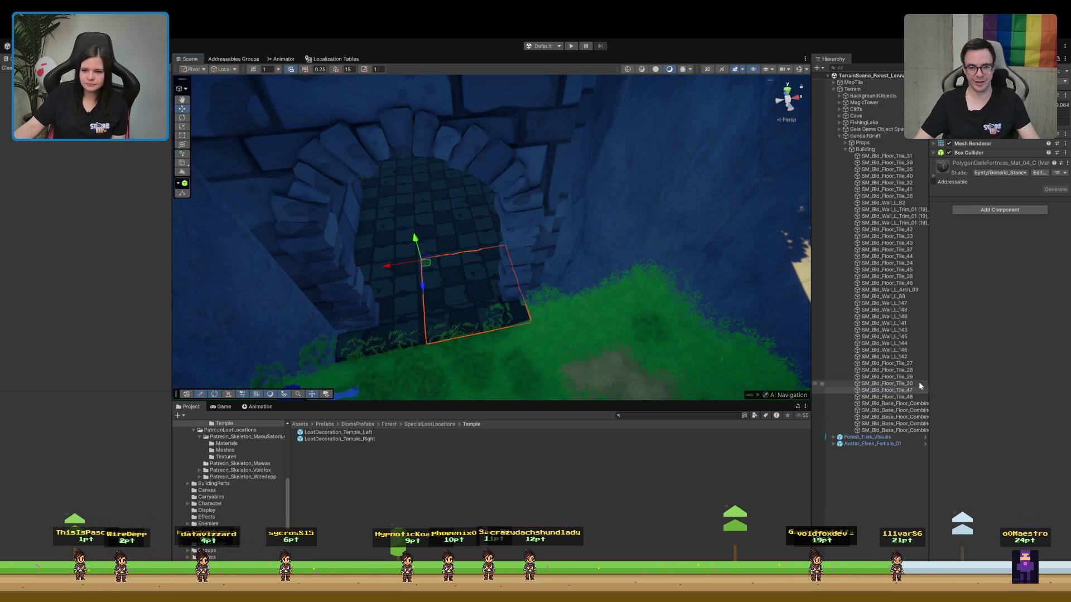
{"action": "left_click", "coordinate": [835, 397]}
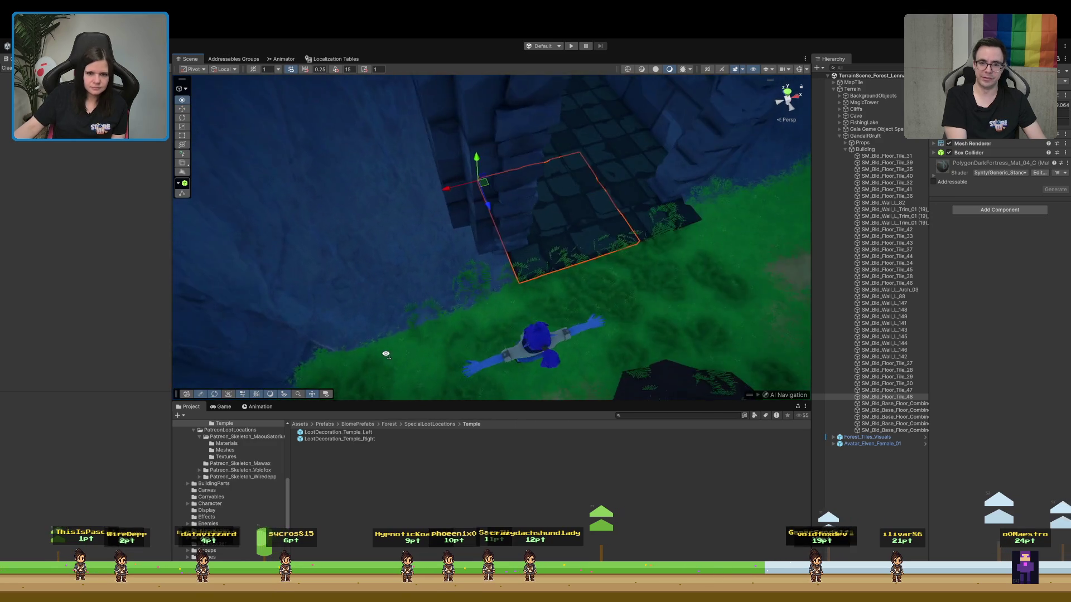
{"action": "left_click", "coordinate": [899, 495]}
{"action": "mouse_move", "coordinate": [577, 279]}
{"action": "left_mouse_down"}
{"action": "mouse_move", "coordinate": [557, 258]}
{"action": "mouse_move", "coordinate": [519, 253]}
{"action": "mouse_move", "coordinate": [507, 290]}
{"action": "mouse_move", "coordinate": [507, 240]}
{"action": "mouse_move", "coordinate": [430, 199]}
{"action": "mouse_move", "coordinate": [448, 148]}
{"action": "mouse_move", "coordinate": [478, 151]}
{"action": "mouse_move", "coordinate": [483, 191]}
{"action": "left_mouse_up"}
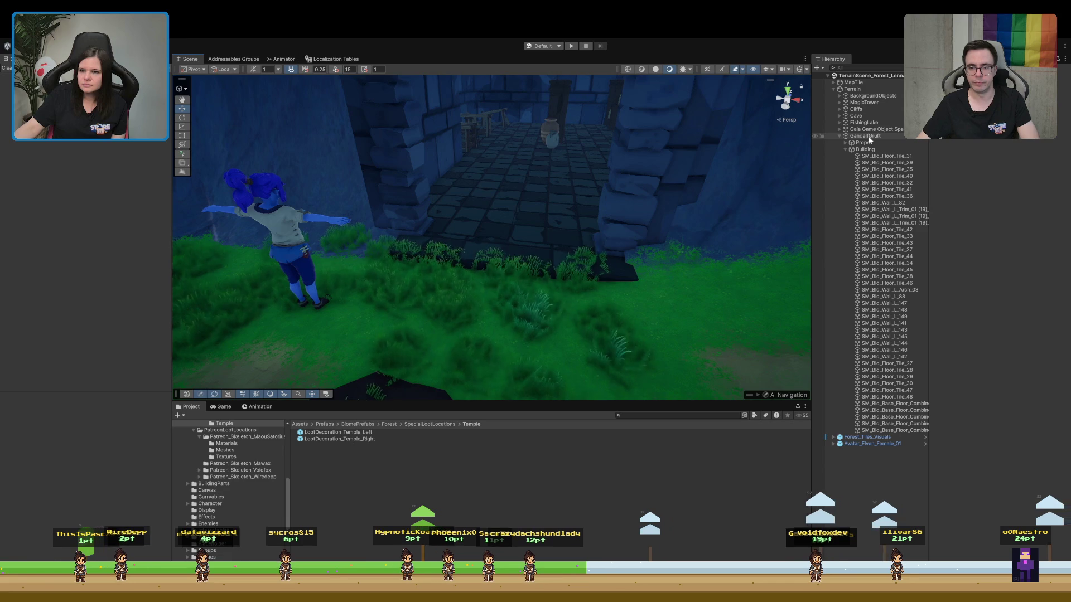
{"action": "left_click", "coordinate": [859, 90]}
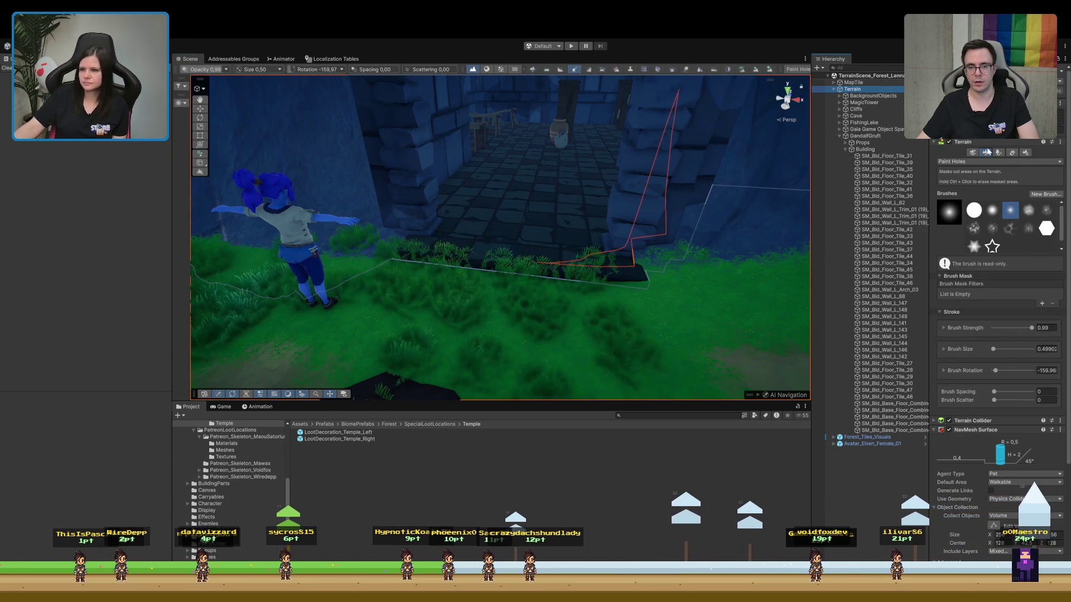
Erase the spilled grass along the temple floor edge with Paint Details, then frame GandalfGruft
{"action": "left_click", "coordinate": [1012, 154]}
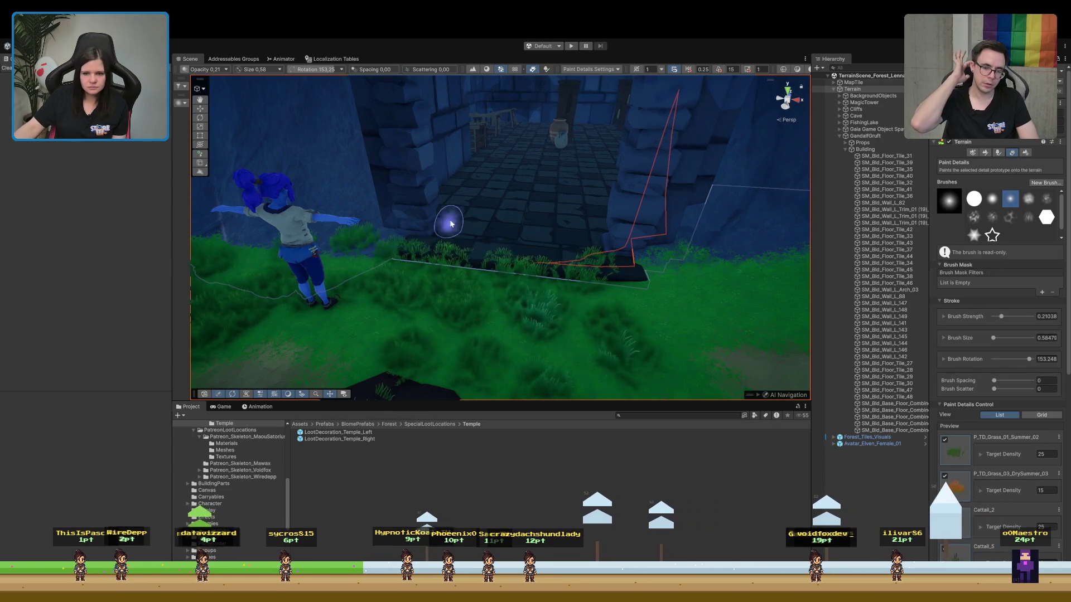
{"action": "scroll", "coordinate": [446, 231], "scroll_direction": "up", "scroll_amount": 5}
{"action": "mouse_move", "coordinate": [625, 295]}
{"action": "left_mouse_down"}
{"action": "mouse_move", "coordinate": [318, 249]}
{"action": "mouse_move", "coordinate": [398, 280]}
{"action": "left_mouse_up"}
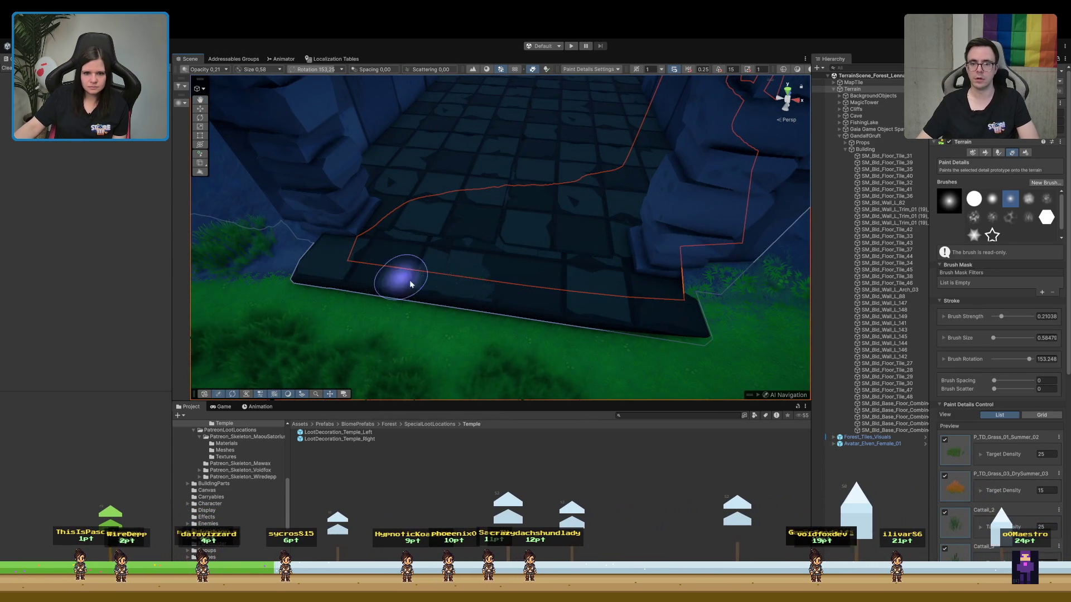
{"action": "mouse_move", "coordinate": [468, 286]}
{"action": "left_mouse_down"}
{"action": "mouse_move", "coordinate": [701, 285]}
{"action": "mouse_move", "coordinate": [677, 297]}
{"action": "mouse_move", "coordinate": [626, 292]}
{"action": "mouse_move", "coordinate": [717, 353]}
{"action": "left_mouse_up"}
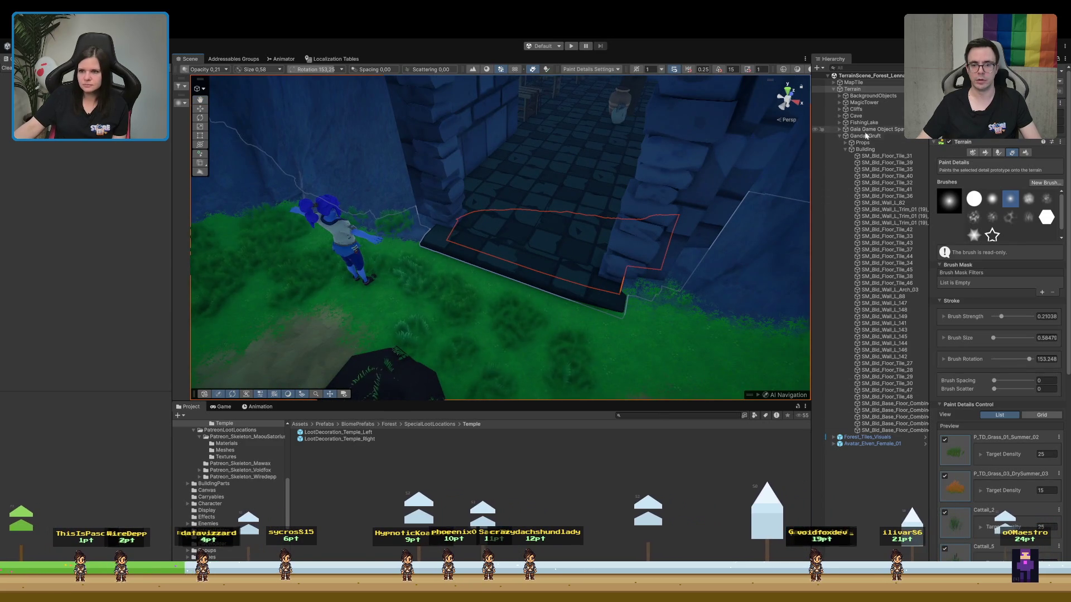
{"action": "double_click", "coordinate": [868, 136]}
{"action": "mouse_move", "coordinate": [567, 243]}
{"action": "left_mouse_down"}
{"action": "mouse_move", "coordinate": [573, 179]}
{"action": "mouse_move", "coordinate": [564, 170]}
{"action": "mouse_move", "coordinate": [504, 155]}
{"action": "mouse_move", "coordinate": [507, 143]}
{"action": "mouse_move", "coordinate": [491, 173]}
{"action": "mouse_move", "coordinate": [550, 104]}
{"action": "mouse_move", "coordinate": [553, 168]}
{"action": "mouse_move", "coordinate": [567, 182]}
{"action": "mouse_move", "coordinate": [535, 227]}
{"action": "mouse_move", "coordinate": [406, 222]}
{"action": "left_mouse_up"}
Delete the floor props, stool, table and all pieces of the dark shelf from the temple
{"action": "left_click", "coordinate": [347, 229]}
{"action": "key", "text": "Delete"}
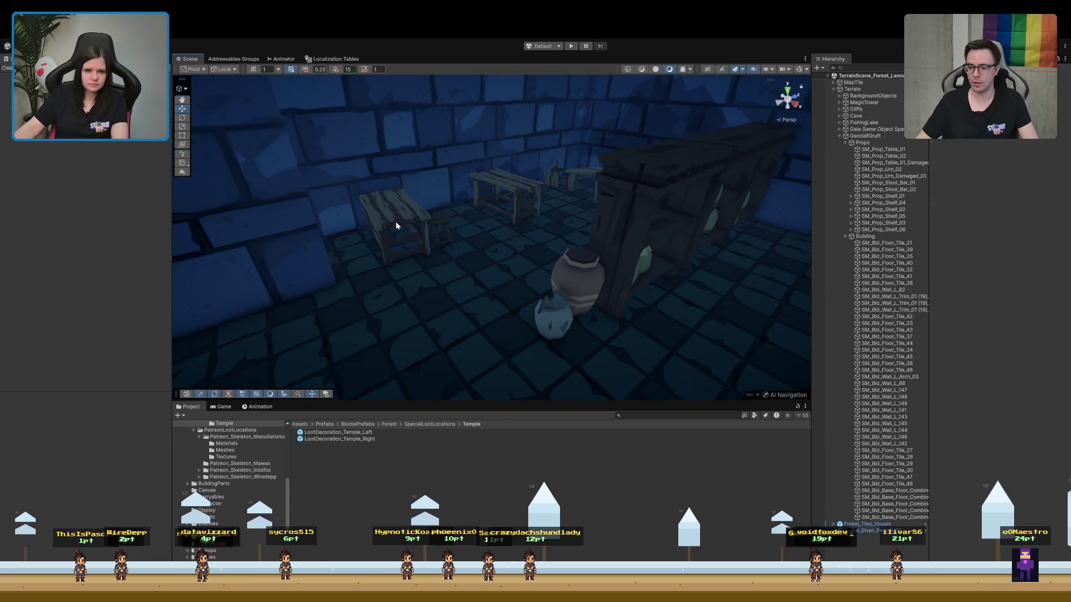
{"action": "left_click", "coordinate": [396, 223]}
{"action": "key", "text": "Delete"}
{"action": "left_click", "coordinate": [434, 229]}
{"action": "left_click", "coordinate": [436, 229]}
{"action": "key", "text": "Delete"}
{"action": "left_click", "coordinate": [570, 179]}
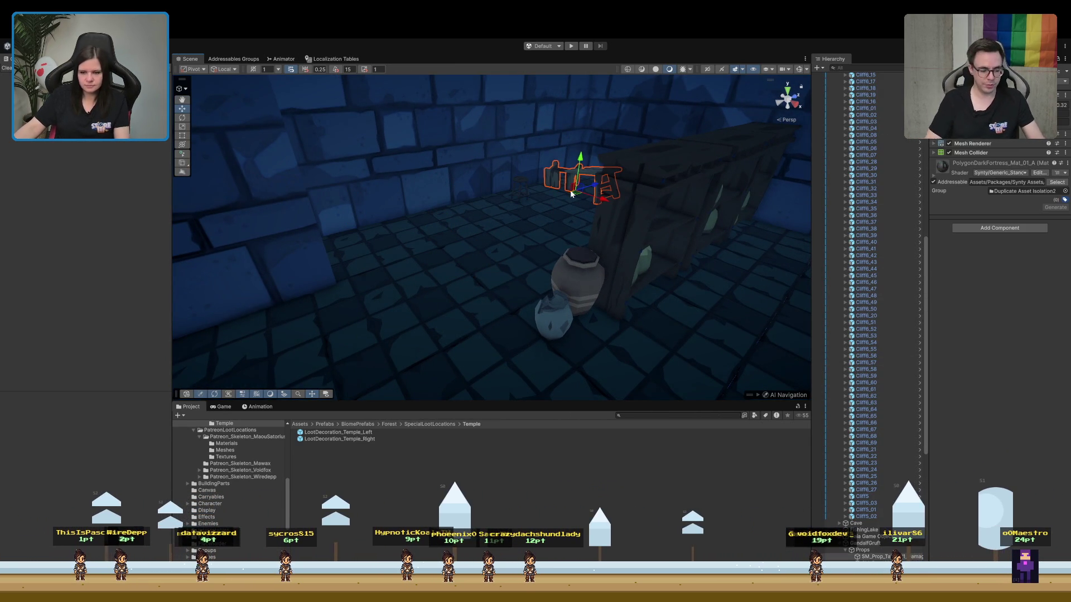
{"action": "key", "text": "Delete"}
{"action": "left_click", "coordinate": [637, 203]}
{"action": "key", "text": "Delete"}
{"action": "left_click", "coordinate": [695, 192]}
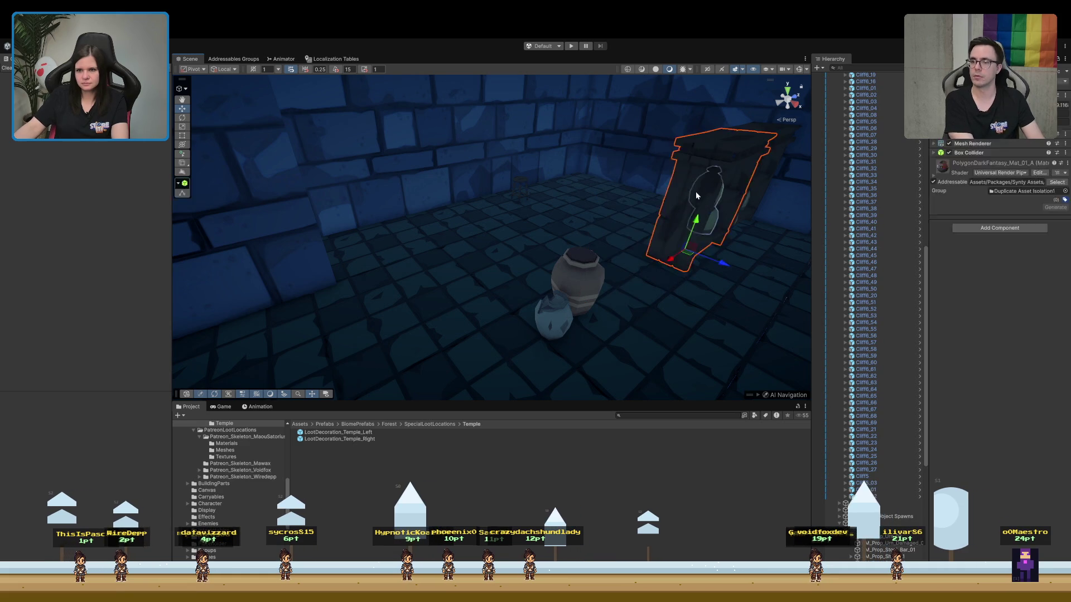
{"action": "key", "text": "Delete"}
{"action": "left_click", "coordinate": [724, 192]}
{"action": "key", "text": "Delete"}
Remove two wall sections near the arch, leaving the adjacent wall panel selected
{"action": "mouse_move", "coordinate": [555, 317]}
{"action": "left_mouse_down"}
{"action": "mouse_move", "coordinate": [539, 284]}
{"action": "mouse_move", "coordinate": [662, 278]}
{"action": "mouse_move", "coordinate": [588, 265]}
{"action": "left_mouse_up"}
{"action": "left_click", "coordinate": [547, 216]}
{"action": "mouse_move", "coordinate": [547, 216]}
{"action": "left_mouse_down"}
{"action": "mouse_move", "coordinate": [524, 206]}
{"action": "mouse_move", "coordinate": [417, 248]}
{"action": "mouse_move", "coordinate": [229, 253]}
{"action": "mouse_move", "coordinate": [461, 136]}
{"action": "mouse_move", "coordinate": [500, 179]}
{"action": "mouse_move", "coordinate": [493, 120]}
{"action": "mouse_move", "coordinate": [471, 232]}
{"action": "mouse_move", "coordinate": [440, 182]}
{"action": "mouse_move", "coordinate": [449, 149]}
{"action": "mouse_move", "coordinate": [447, 158]}
{"action": "mouse_move", "coordinate": [282, 196]}
{"action": "mouse_move", "coordinate": [69, 210]}
{"action": "mouse_move", "coordinate": [92, 167]}
{"action": "left_mouse_up"}
{"action": "left_click", "coordinate": [435, 184]}
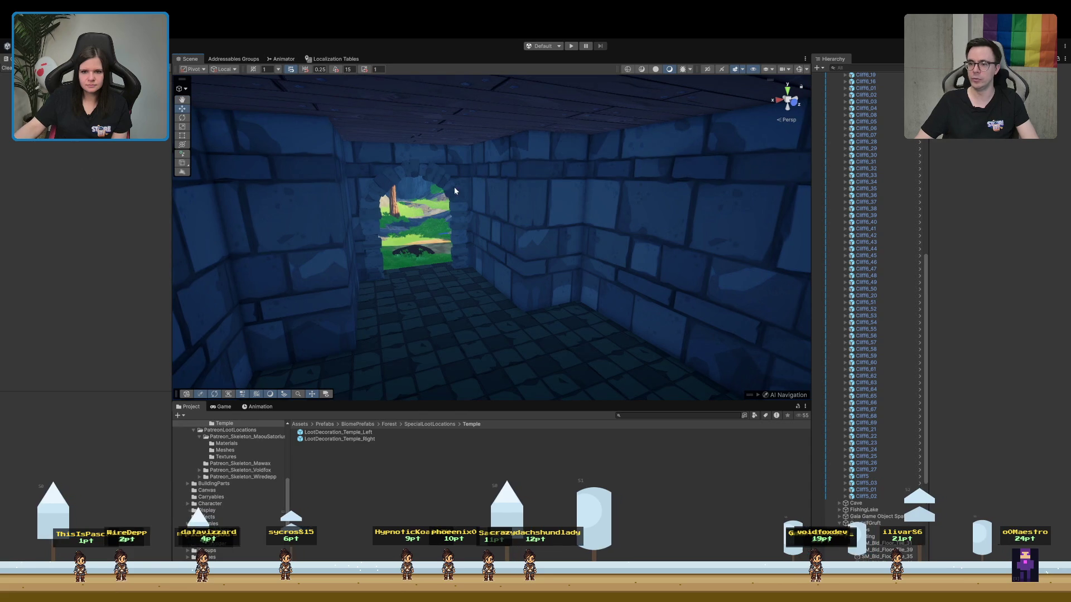
{"action": "left_click", "coordinate": [547, 198]}
{"action": "key", "text": "Delete"}
{"action": "mouse_move", "coordinate": [609, 291]}
{"action": "left_mouse_down"}
{"action": "mouse_move", "coordinate": [480, 282]}
{"action": "mouse_move", "coordinate": [418, 337]}
{"action": "mouse_move", "coordinate": [346, 346]}
{"action": "left_mouse_up"}
{"action": "left_click", "coordinate": [480, 280]}
{"action": "key", "text": "Delete"}
{"action": "left_click", "coordinate": [470, 215]}
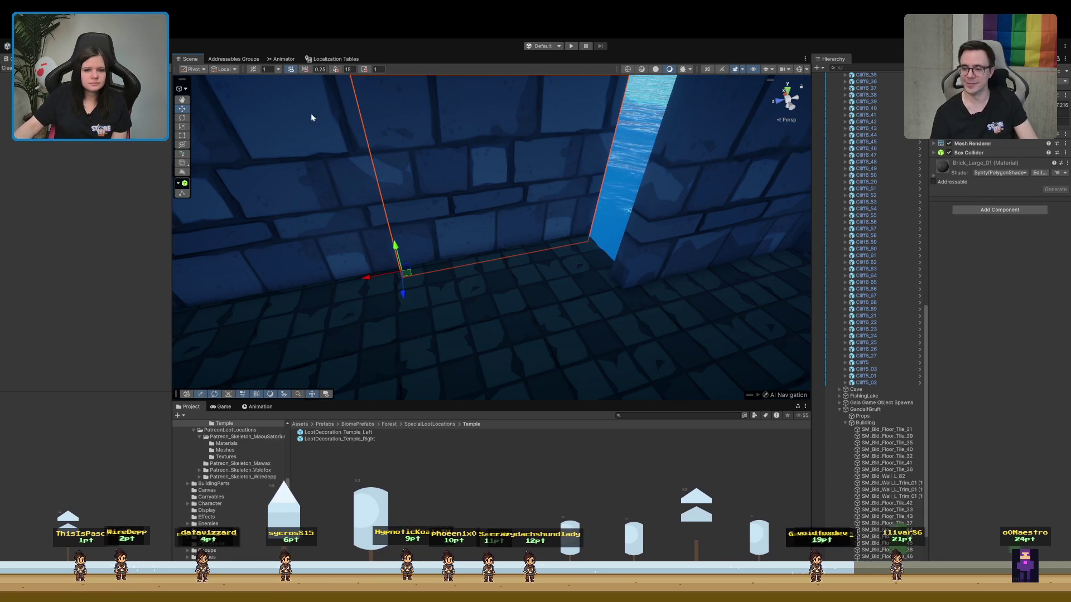
Slide the brick wall panel along Z to close the corner gap, then check the back and right walls
{"action": "left_click_drag", "start_coordinate": [408, 300], "coordinate": [431, 359]}
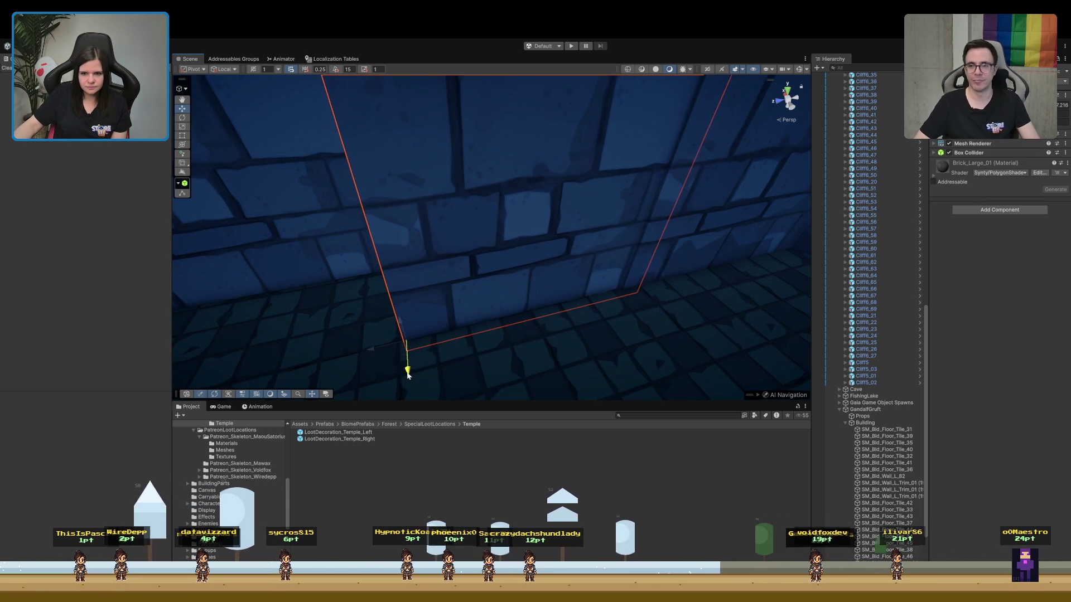
{"action": "mouse_move", "coordinate": [410, 372]}
{"action": "left_mouse_down"}
{"action": "mouse_move", "coordinate": [454, 327]}
{"action": "mouse_move", "coordinate": [347, 226]}
{"action": "mouse_move", "coordinate": [473, 349]}
{"action": "mouse_move", "coordinate": [428, 225]}
{"action": "mouse_move", "coordinate": [398, 200]}
{"action": "left_mouse_up"}
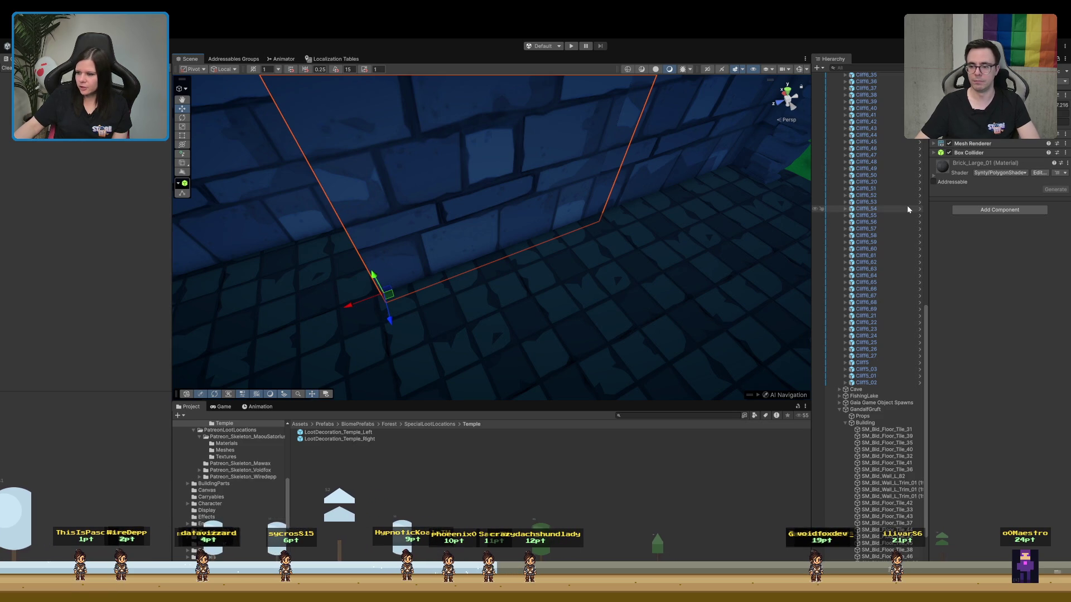
{"action": "mouse_move", "coordinate": [641, 184]}
{"action": "left_mouse_down"}
{"action": "mouse_move", "coordinate": [597, 186]}
{"action": "mouse_move", "coordinate": [500, 220]}
{"action": "mouse_move", "coordinate": [552, 222]}
{"action": "mouse_move", "coordinate": [543, 113]}
{"action": "left_mouse_up"}
{"action": "left_click", "coordinate": [460, 313]}
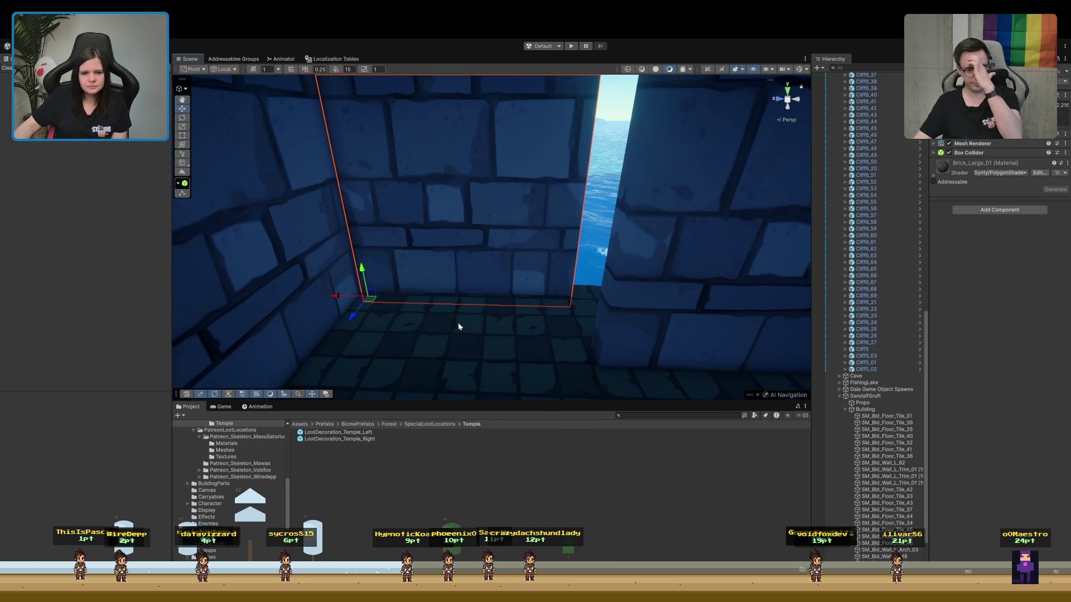
{"action": "left_click", "coordinate": [712, 306]}
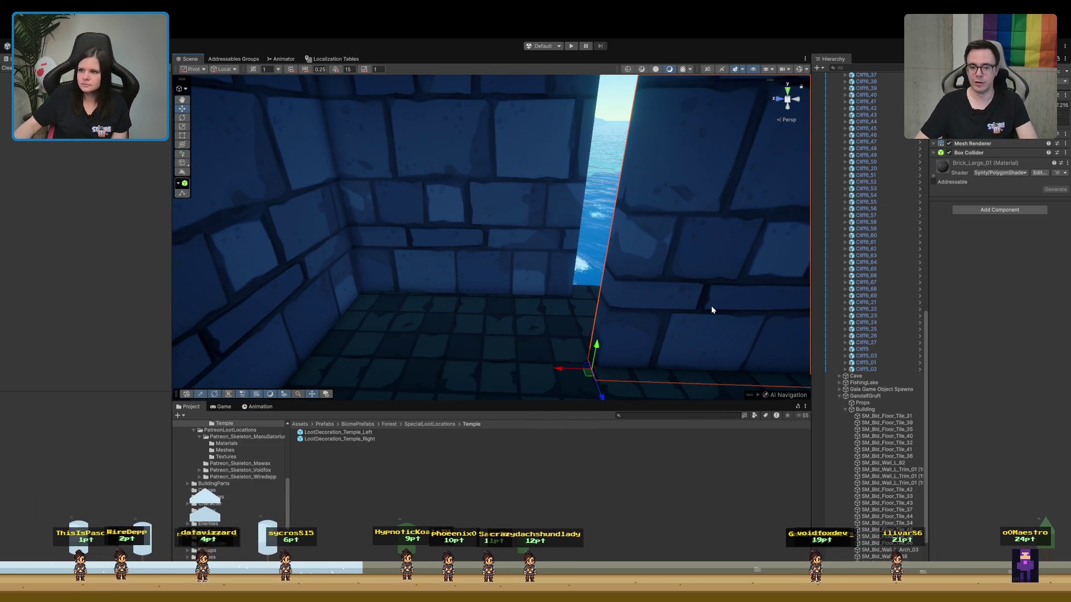
{"action": "left_click", "coordinate": [557, 194]}
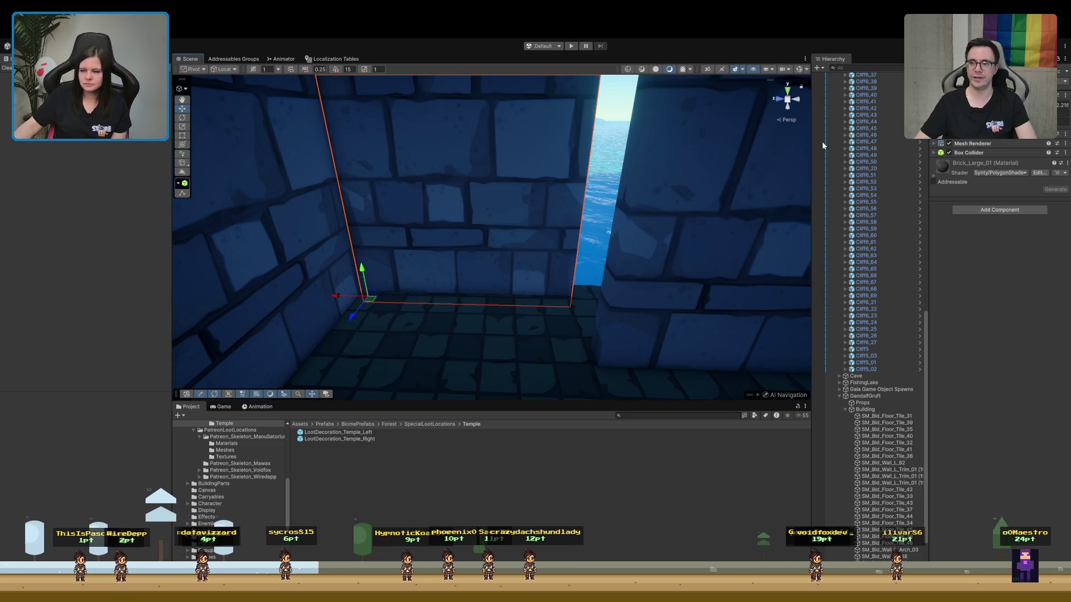
{"action": "left_click_drag", "start_coordinate": [1062, 105], "coordinate": [1062, 106]}
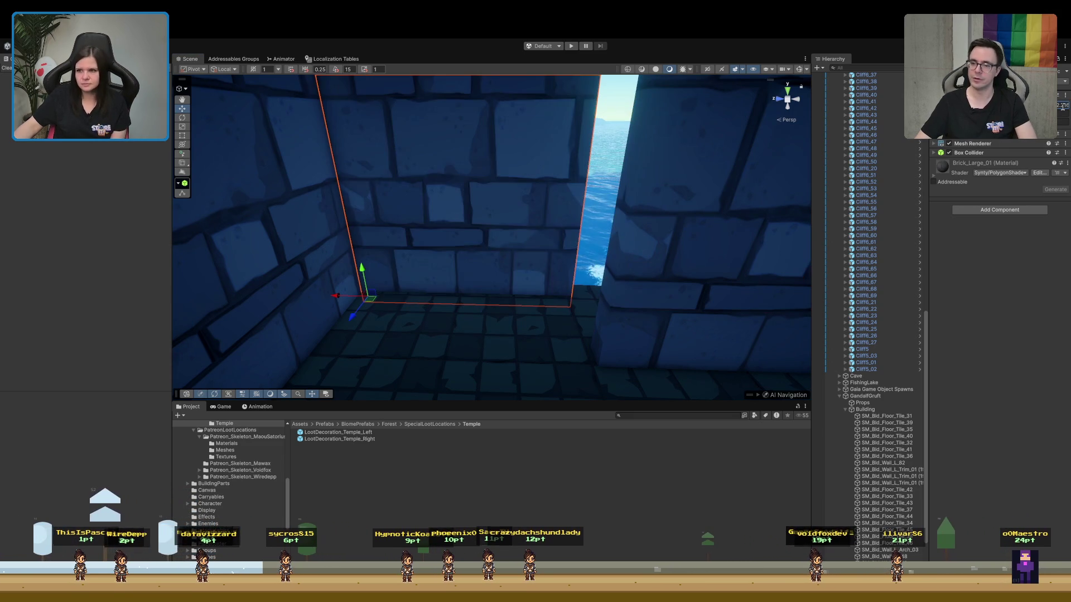
Inspect the neighbouring wall pieces and floor tiles SM_Bld_Floor_Tile_42 and 43 along the wall edge
{"action": "left_click", "coordinate": [727, 312]}
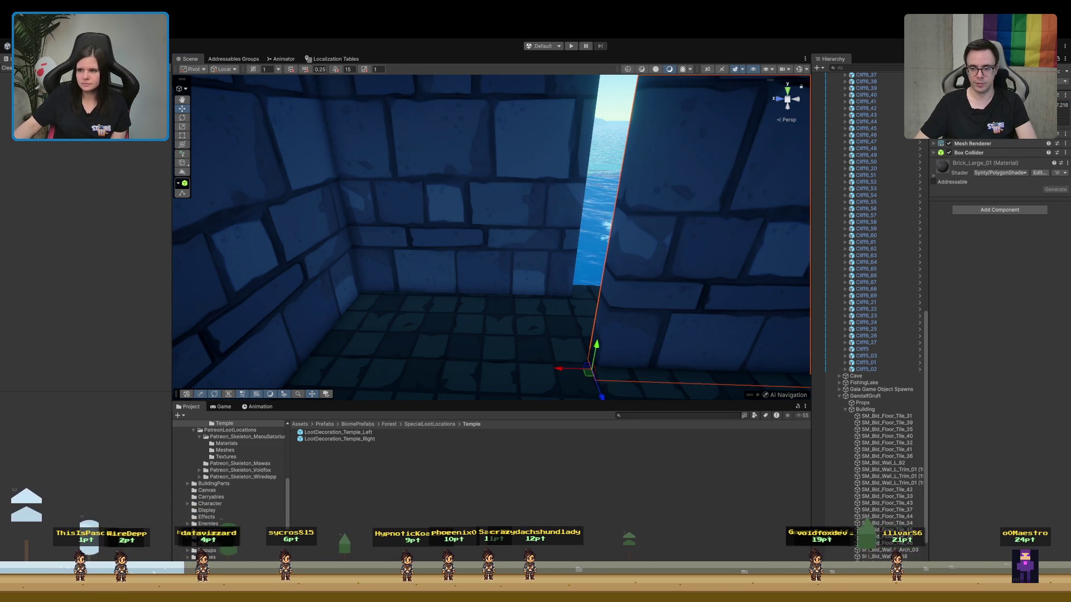
{"action": "left_click", "coordinate": [491, 204]}
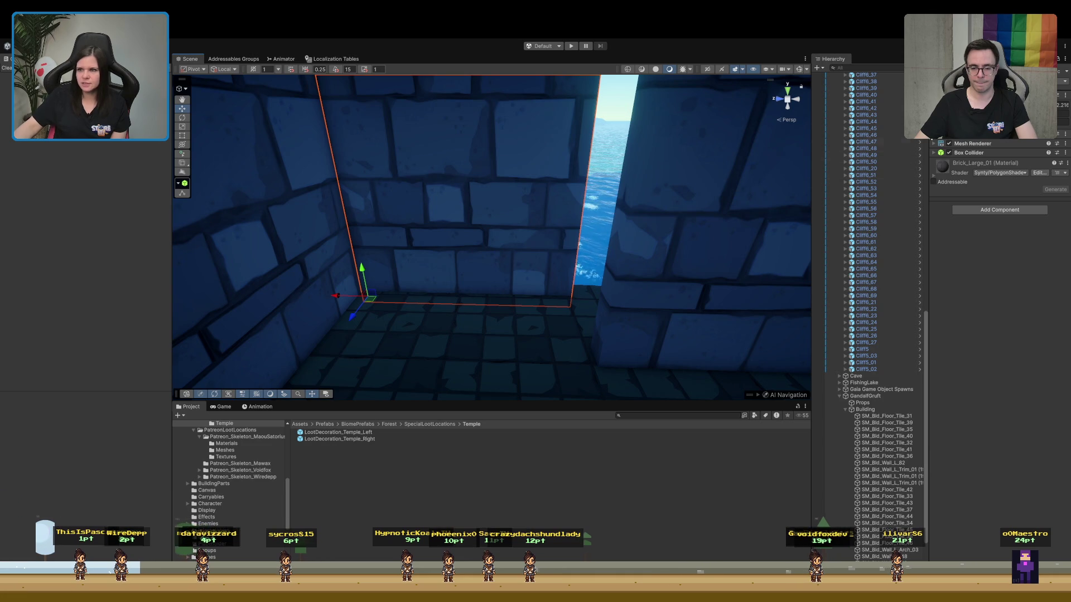
{"action": "scroll", "coordinate": [490, 223], "scroll_direction": "up", "scroll_amount": 2}
{"action": "left_click_drag", "start_coordinate": [602, 243], "coordinate": [766, 254]}
{"action": "left_click", "coordinate": [440, 273]}
{"action": "left_click", "coordinate": [660, 179]}
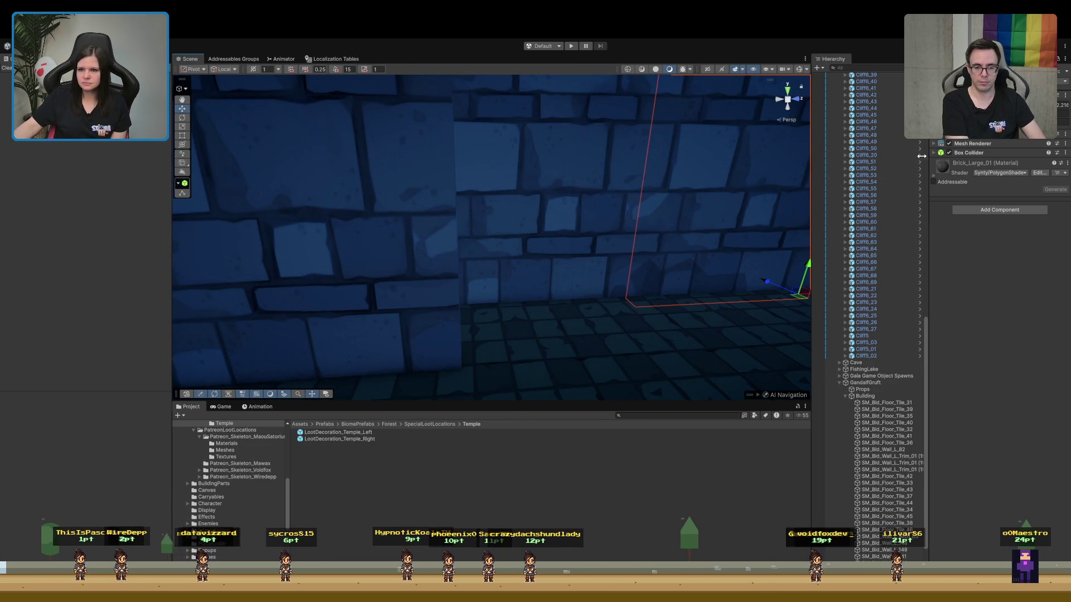
{"action": "left_click", "coordinate": [552, 189]}
{"action": "mouse_move", "coordinate": [597, 168]}
{"action": "left_mouse_down"}
{"action": "mouse_move", "coordinate": [780, 185]}
{"action": "mouse_move", "coordinate": [816, 204]}
{"action": "mouse_move", "coordinate": [641, 290]}
{"action": "mouse_move", "coordinate": [775, 229]}
{"action": "mouse_move", "coordinate": [788, 210]}
{"action": "mouse_move", "coordinate": [747, 245]}
{"action": "mouse_move", "coordinate": [641, 223]}
{"action": "mouse_move", "coordinate": [580, 169]}
{"action": "mouse_move", "coordinate": [696, 170]}
{"action": "mouse_move", "coordinate": [708, 275]}
{"action": "mouse_move", "coordinate": [751, 302]}
{"action": "mouse_move", "coordinate": [630, 211]}
{"action": "mouse_move", "coordinate": [578, 269]}
{"action": "mouse_move", "coordinate": [633, 258]}
{"action": "mouse_move", "coordinate": [574, 223]}
{"action": "left_mouse_up"}
{"action": "left_click", "coordinate": [567, 139]}
{"action": "left_click", "coordinate": [578, 267]}
{"action": "left_click", "coordinate": [624, 261]}
{"action": "left_click", "coordinate": [569, 226]}
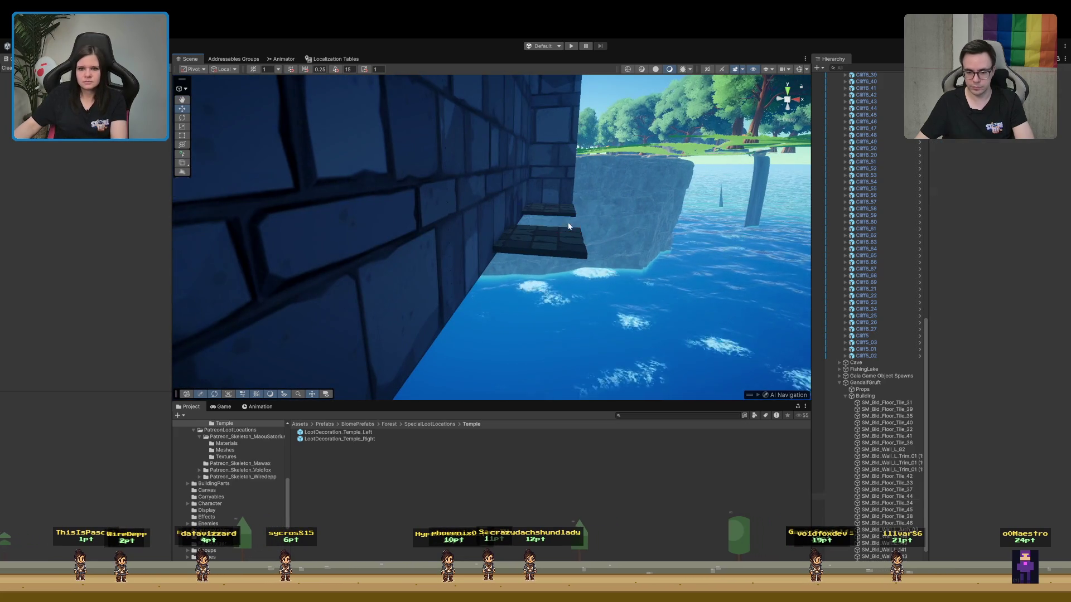
Delete the floor tile at the wall edge, restoring a floorboard deleted by mistake
{"action": "key", "text": "Delete"}
{"action": "left_click", "coordinate": [558, 185]}
{"action": "left_click_drag", "start_coordinate": [557, 181], "coordinate": [536, 50]}
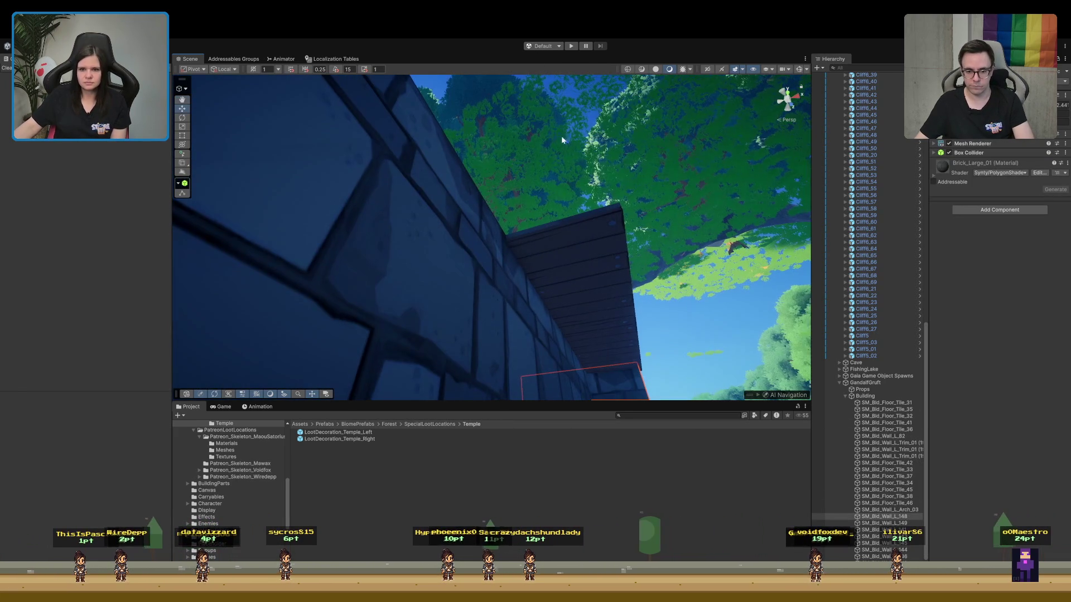
{"action": "left_click", "coordinate": [578, 259]}
{"action": "key", "text": "Delete"}
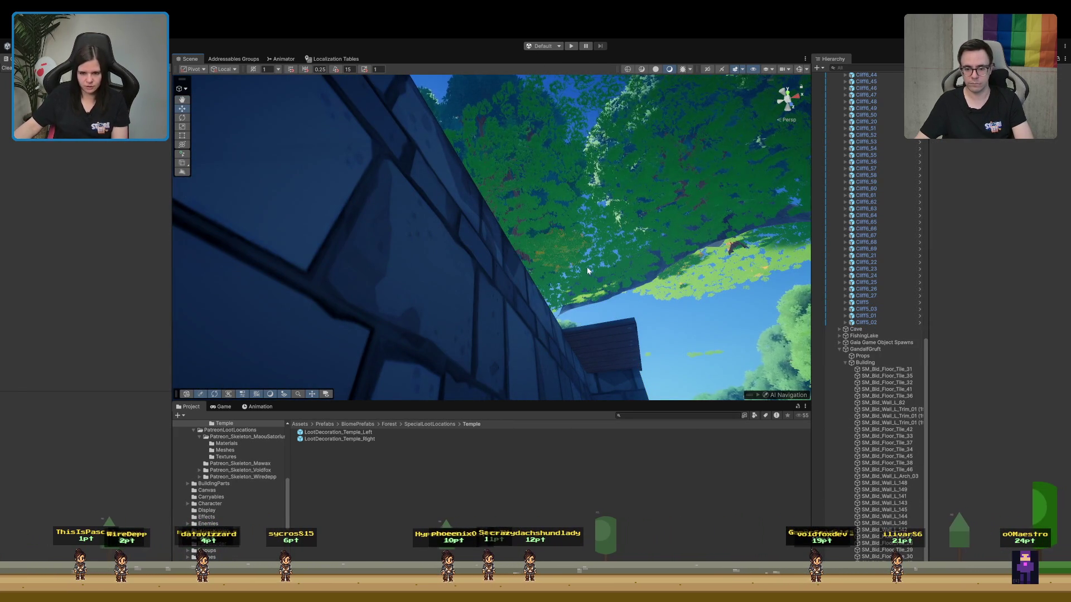
{"action": "key", "text": "ctrl+z"}
{"action": "mouse_move", "coordinate": [569, 292]}
{"action": "left_mouse_down"}
{"action": "mouse_move", "coordinate": [521, 337]}
{"action": "mouse_move", "coordinate": [600, 335]}
{"action": "mouse_move", "coordinate": [557, 353]}
{"action": "mouse_move", "coordinate": [602, 323]}
{"action": "mouse_move", "coordinate": [616, 136]}
{"action": "mouse_move", "coordinate": [595, 278]}
{"action": "left_mouse_up"}
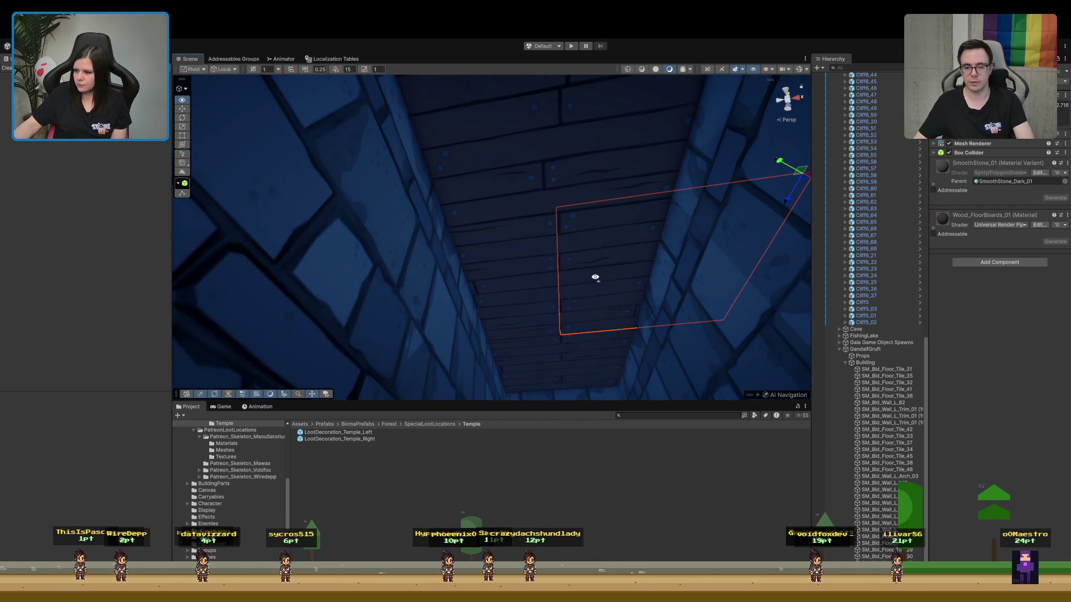
{"action": "mouse_move", "coordinate": [595, 277]}
{"action": "left_mouse_down"}
{"action": "mouse_move", "coordinate": [597, 374]}
{"action": "mouse_move", "coordinate": [609, 365]}
{"action": "mouse_move", "coordinate": [597, 382]}
{"action": "left_mouse_up"}
{"action": "left_click", "coordinate": [561, 319]}
{"action": "mouse_move", "coordinate": [559, 318]}
{"action": "left_mouse_down"}
{"action": "mouse_move", "coordinate": [532, 267]}
{"action": "mouse_move", "coordinate": [528, 318]}
{"action": "mouse_move", "coordinate": [536, 281]}
{"action": "mouse_move", "coordinate": [444, 310]}
{"action": "mouse_move", "coordinate": [483, 292]}
{"action": "mouse_move", "coordinate": [561, 284]}
{"action": "left_mouse_up"}
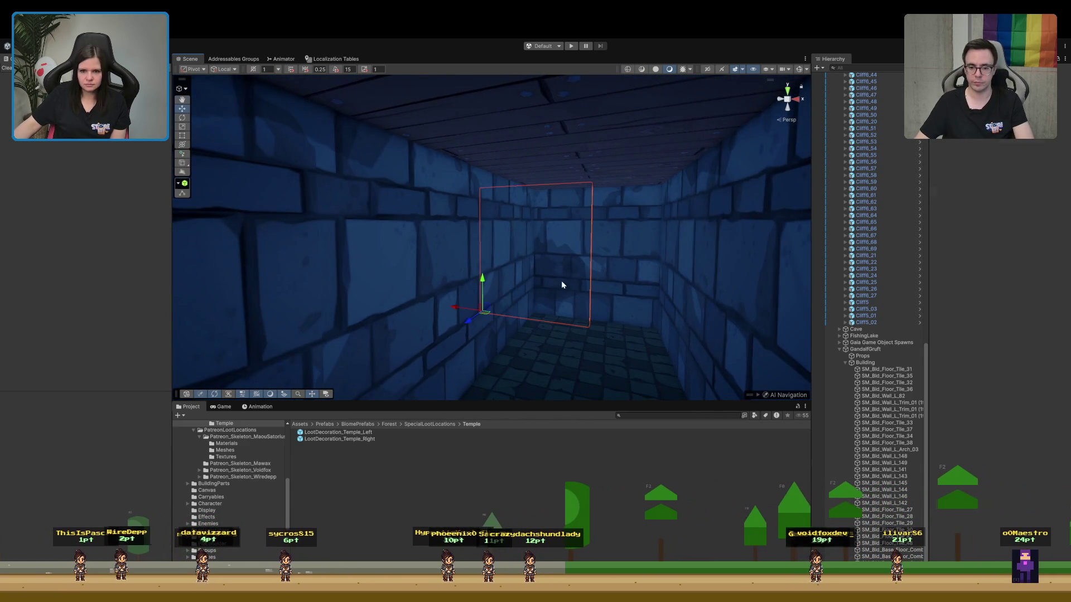
With grid snapping on, move corridor wall SM_Bld_Wall_L_148 toward the camera
{"action": "left_click", "coordinate": [635, 291]}
{"action": "left_click_drag", "start_coordinate": [589, 341], "coordinate": [624, 403]}
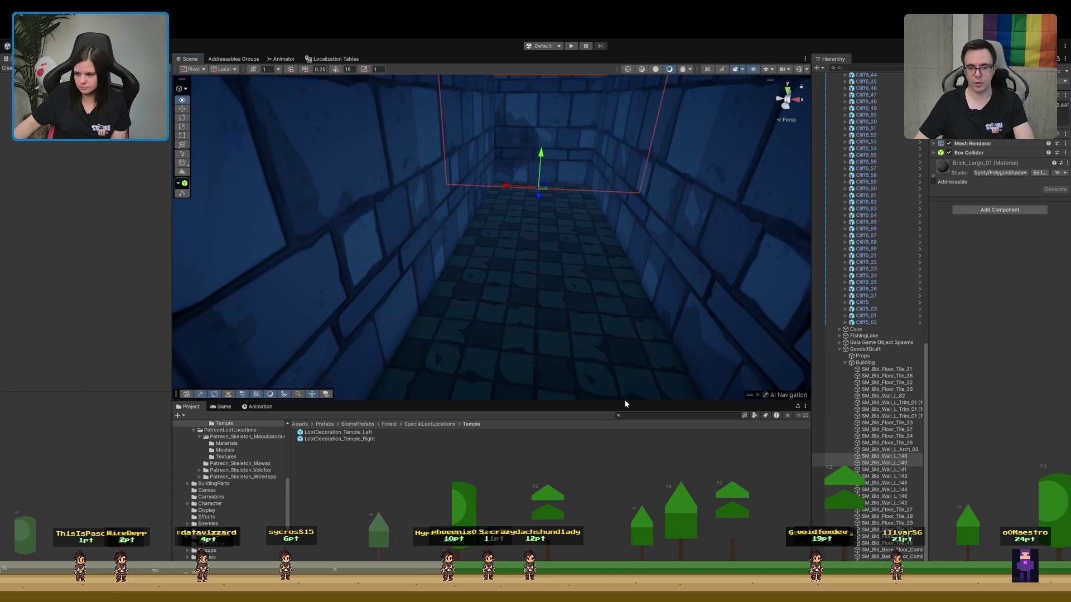
{"action": "left_click_drag", "start_coordinate": [570, 275], "coordinate": [572, 271]}
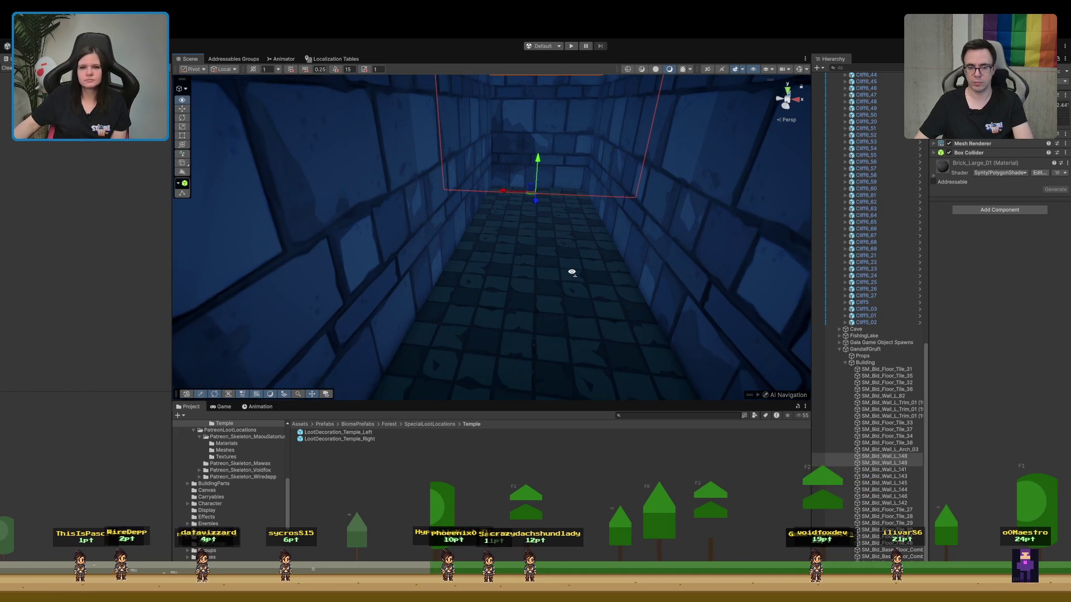
{"action": "left_click", "coordinate": [290, 70]}
{"action": "mouse_move", "coordinate": [534, 202]}
{"action": "left_mouse_down"}
{"action": "mouse_move", "coordinate": [545, 344]}
{"action": "mouse_move", "coordinate": [840, 363]}
{"action": "mouse_move", "coordinate": [519, 378]}
{"action": "mouse_move", "coordinate": [562, 234]}
{"action": "mouse_move", "coordinate": [540, 279]}
{"action": "mouse_move", "coordinate": [301, 331]}
{"action": "mouse_move", "coordinate": [397, 313]}
{"action": "mouse_move", "coordinate": [301, 242]}
{"action": "mouse_move", "coordinate": [409, 277]}
{"action": "mouse_move", "coordinate": [603, 284]}
{"action": "mouse_move", "coordinate": [483, 270]}
{"action": "mouse_move", "coordinate": [422, 247]}
{"action": "left_mouse_up"}
Delete the brick wall and the six floor tiles jutting out over the water
{"action": "left_click", "coordinate": [423, 247]}
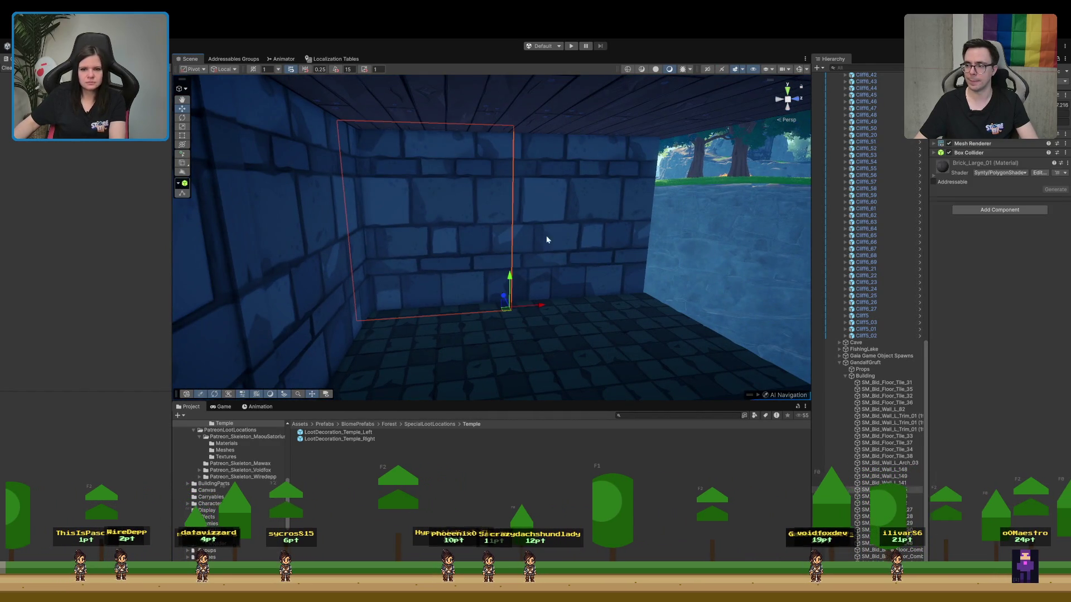
{"action": "key", "text": "Delete"}
{"action": "left_click", "coordinate": [450, 353]}
{"action": "key", "text": "Delete"}
{"action": "left_click", "coordinate": [586, 339]}
{"action": "key", "text": "Delete"}
{"action": "left_click", "coordinate": [631, 314]}
{"action": "key", "text": "Delete"}
{"action": "left_click", "coordinate": [688, 355]}
{"action": "key", "text": "Delete"}
{"action": "left_click", "coordinate": [634, 370]}
{"action": "key", "text": "Delete"}
{"action": "left_click_drag", "start_coordinate": [646, 360], "coordinate": [576, 371]}
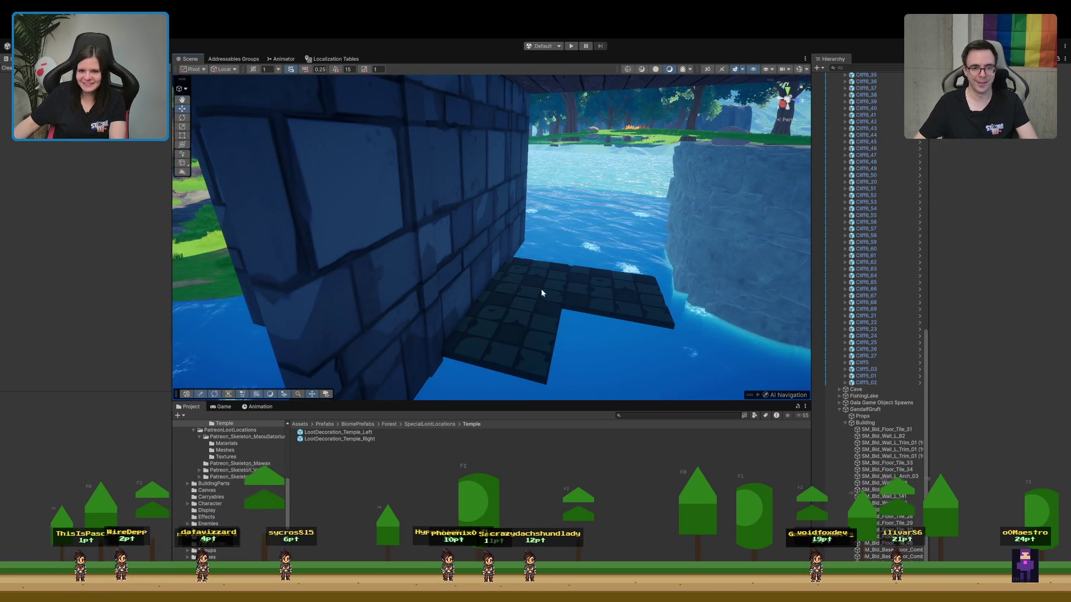
{"action": "left_click", "coordinate": [526, 329]}
{"action": "key", "text": "Delete"}
Delete the ceiling piece over the water and reselect the Terrain for grass painting
{"action": "mouse_move", "coordinate": [617, 298]}
{"action": "left_mouse_down"}
{"action": "mouse_move", "coordinate": [560, 202]}
{"action": "mouse_move", "coordinate": [613, 225]}
{"action": "mouse_move", "coordinate": [609, 256]}
{"action": "left_mouse_up"}
{"action": "left_click", "coordinate": [560, 202]}
{"action": "key", "text": "Delete"}
{"action": "mouse_move", "coordinate": [705, 254]}
{"action": "left_mouse_down"}
{"action": "mouse_move", "coordinate": [692, 245]}
{"action": "mouse_move", "coordinate": [444, 343]}
{"action": "mouse_move", "coordinate": [454, 317]}
{"action": "mouse_move", "coordinate": [581, 377]}
{"action": "mouse_move", "coordinate": [709, 373]}
{"action": "mouse_move", "coordinate": [452, 189]}
{"action": "mouse_move", "coordinate": [480, 211]}
{"action": "mouse_move", "coordinate": [508, 198]}
{"action": "mouse_move", "coordinate": [490, 362]}
{"action": "mouse_move", "coordinate": [521, 258]}
{"action": "mouse_move", "coordinate": [518, 207]}
{"action": "mouse_move", "coordinate": [492, 184]}
{"action": "mouse_move", "coordinate": [502, 263]}
{"action": "mouse_move", "coordinate": [483, 262]}
{"action": "left_mouse_up"}
{"action": "left_click", "coordinate": [483, 262]}
Collapse the Cliffs group, frame floor tile SM_Bld_Floor_Tile_27, and orbit out to a wide temple view
{"action": "mouse_move", "coordinate": [573, 242]}
{"action": "left_mouse_down"}
{"action": "mouse_move", "coordinate": [545, 138]}
{"action": "mouse_move", "coordinate": [514, 117]}
{"action": "mouse_move", "coordinate": [333, 201]}
{"action": "mouse_move", "coordinate": [306, 236]}
{"action": "left_mouse_up"}
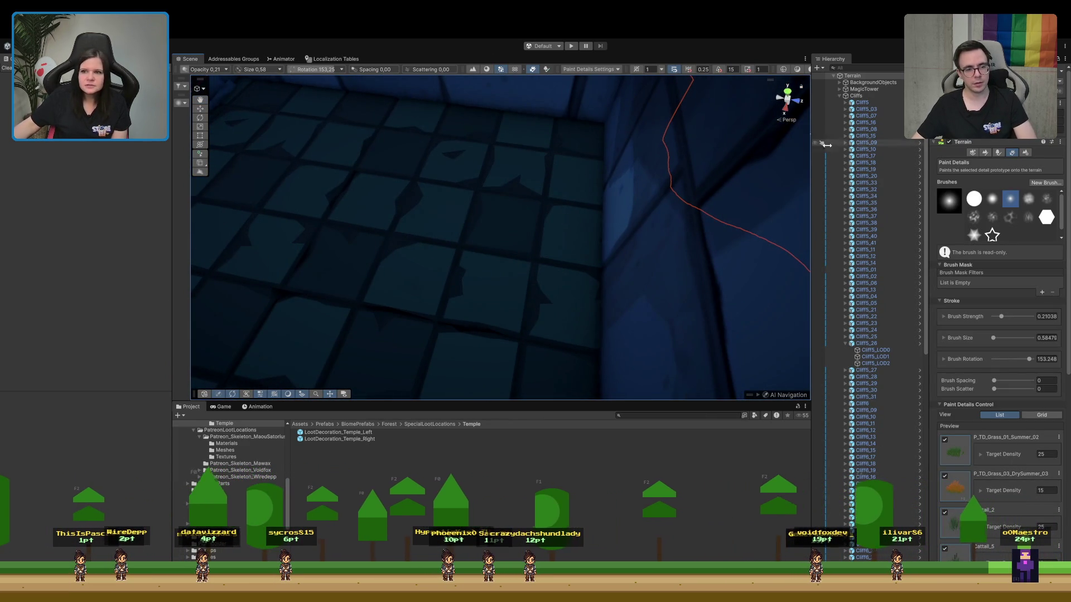
{"action": "left_click", "coordinate": [842, 102]}
{"action": "left_click", "coordinate": [858, 355]}
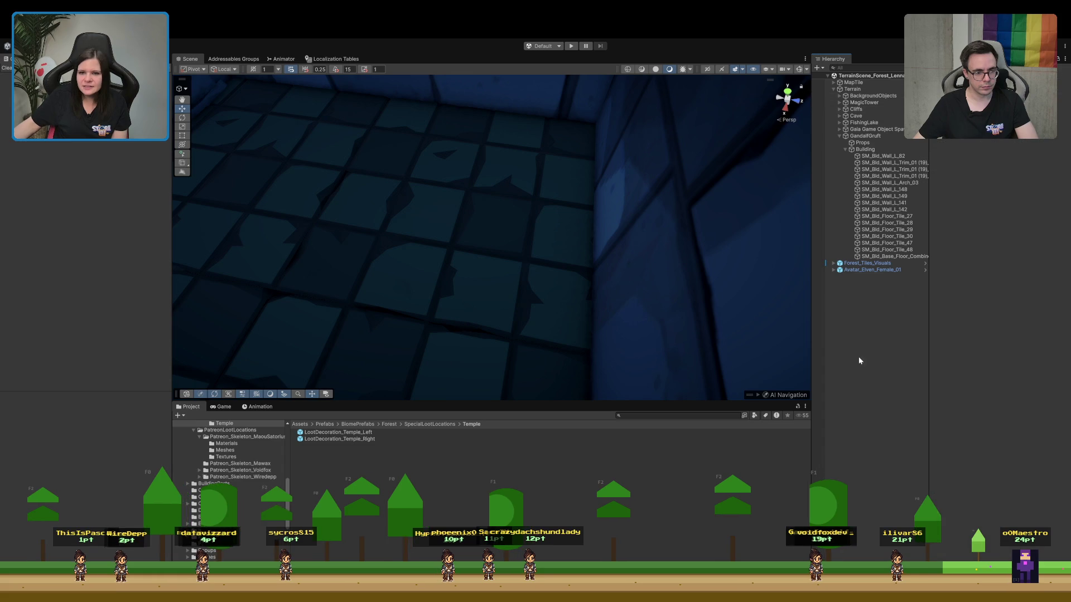
{"action": "left_click", "coordinate": [525, 176]}
{"action": "key", "text": "f"}
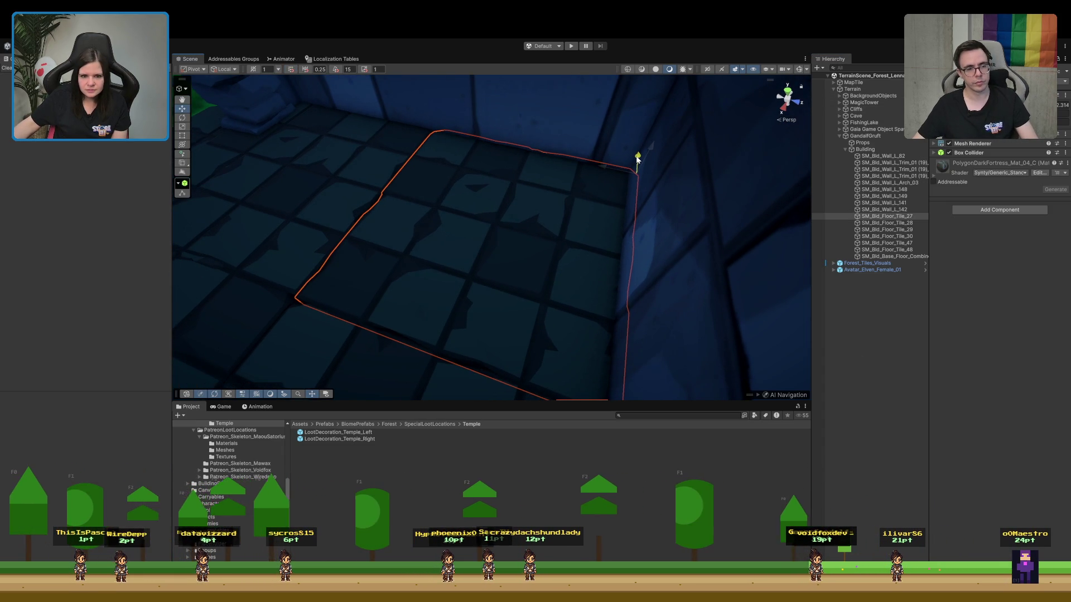
{"action": "mouse_move", "coordinate": [433, 165]}
{"action": "left_mouse_down"}
{"action": "mouse_move", "coordinate": [662, 133]}
{"action": "mouse_move", "coordinate": [861, 347]}
{"action": "left_mouse_up"}
{"action": "left_click", "coordinate": [861, 347]}
Select wall SM_Bld_Wall_L_141 beside the arched entrance and ping its SM_Bld_Wall_L_01 mesh asset
{"action": "mouse_move", "coordinate": [725, 223]}
{"action": "left_mouse_down"}
{"action": "mouse_move", "coordinate": [600, 105]}
{"action": "mouse_move", "coordinate": [643, 159]}
{"action": "left_mouse_up"}
{"action": "mouse_move", "coordinate": [497, 233]}
{"action": "left_mouse_down"}
{"action": "mouse_move", "coordinate": [524, 186]}
{"action": "mouse_move", "coordinate": [497, 139]}
{"action": "mouse_move", "coordinate": [474, 168]}
{"action": "mouse_move", "coordinate": [579, 200]}
{"action": "left_mouse_up"}
{"action": "left_click", "coordinate": [583, 196]}
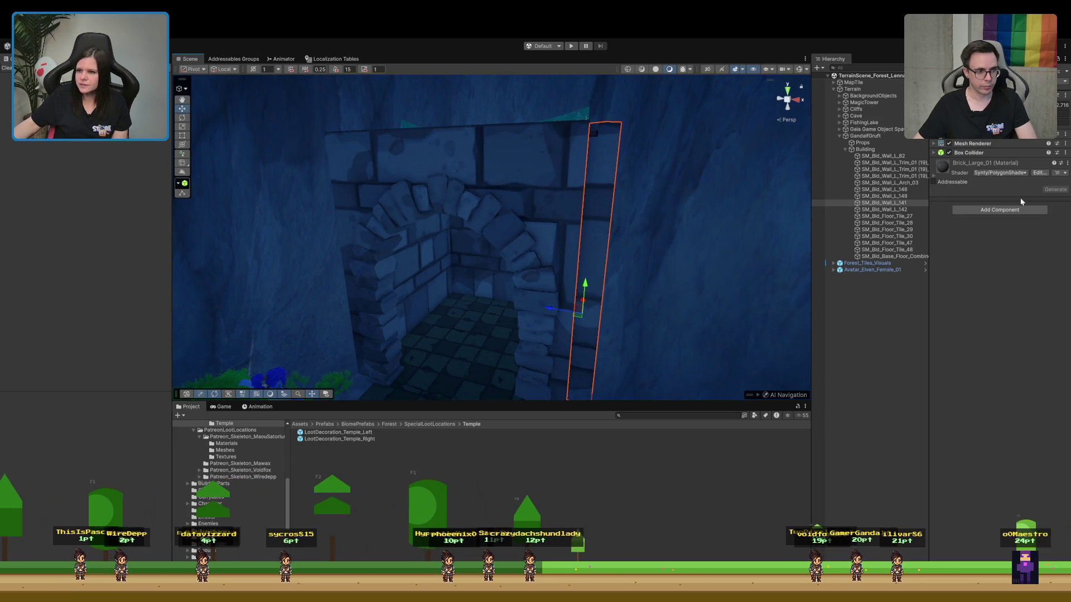
{"action": "scroll", "coordinate": [983, 145], "scroll_direction": "up", "scroll_amount": 1}
{"action": "left_click", "coordinate": [1015, 144]}
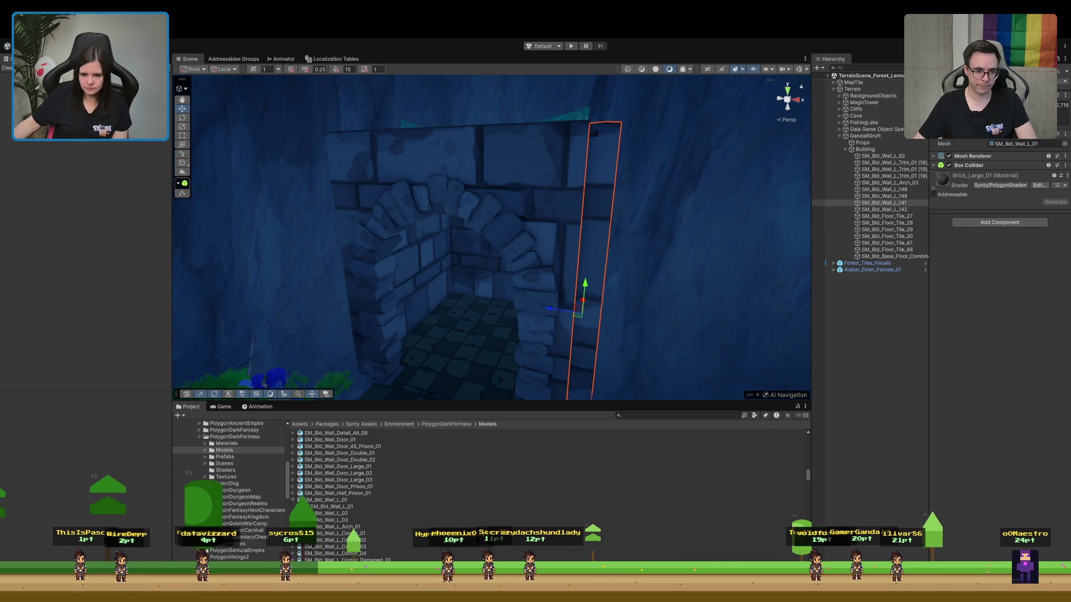
Enlarge Project thumbnails, collapse the Mesh Filter, heighten the browser, and open Dark Fortress Buildings prefabs
{"action": "scroll", "coordinate": [550, 491], "scroll_direction": "up", "scroll_amount": 2}
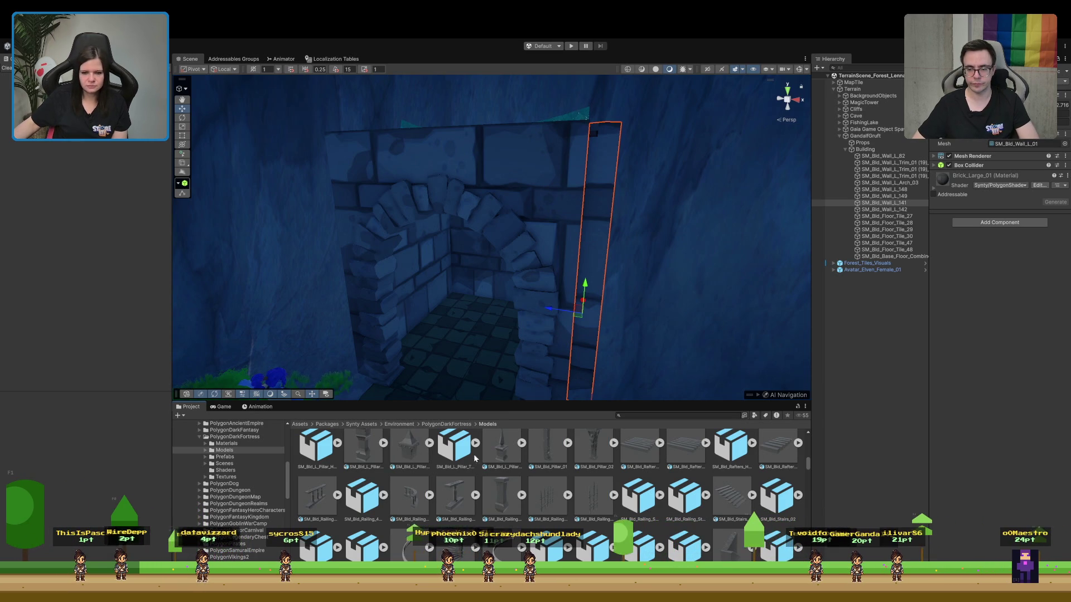
{"action": "scroll", "coordinate": [547, 486], "scroll_direction": "up", "scroll_amount": 5}
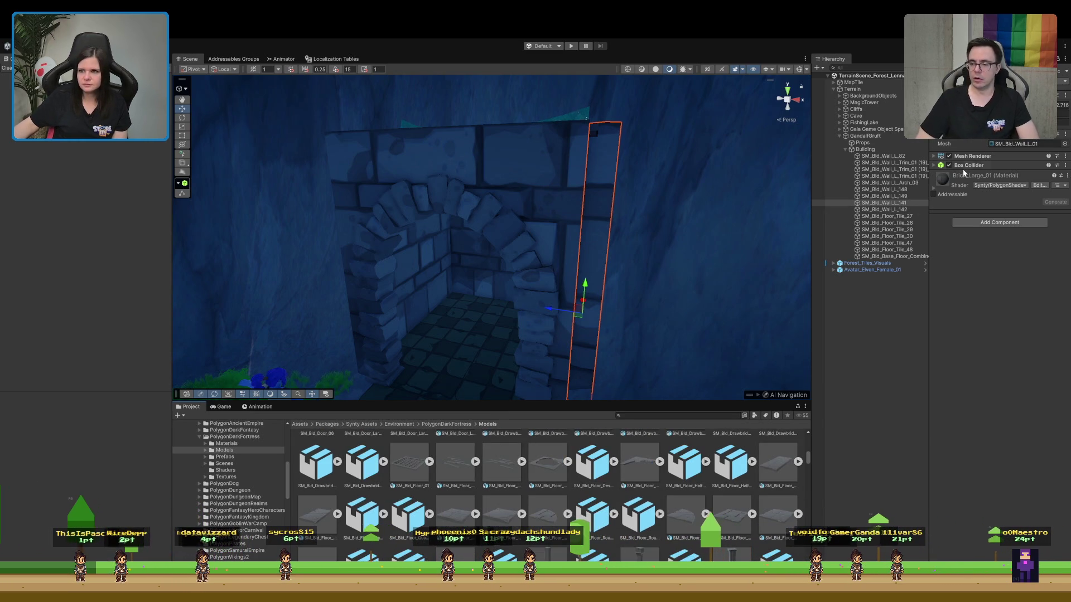
{"action": "left_click", "coordinate": [966, 134]}
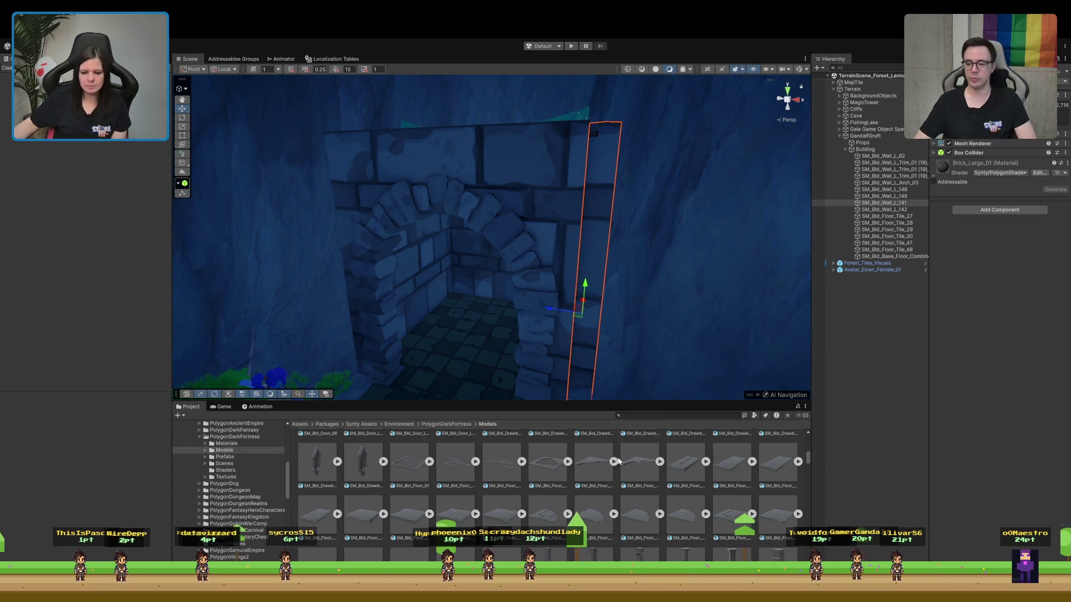
{"action": "left_click_drag", "start_coordinate": [604, 401], "coordinate": [604, 371]}
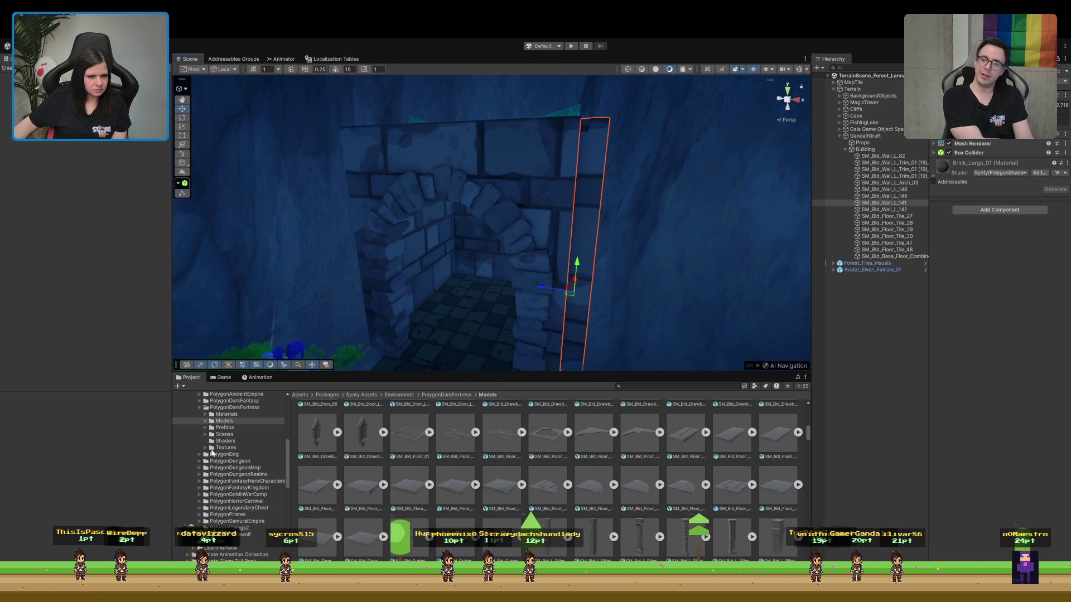
{"action": "left_click", "coordinate": [204, 427]}
Show the Dark Fortress Buildings prefabs and scroll through their thumbnails
{"action": "left_click", "coordinate": [226, 435]}
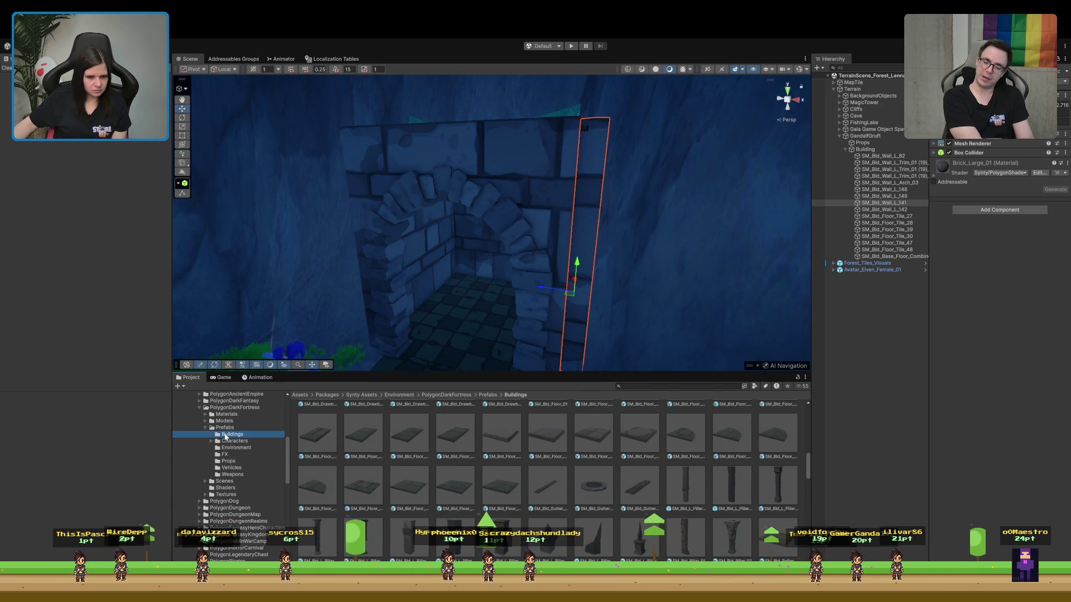
{"action": "scroll", "coordinate": [316, 468], "scroll_direction": "down", "scroll_amount": 3}
{"action": "scroll", "coordinate": [317, 467], "scroll_direction": "up", "scroll_amount": 2}
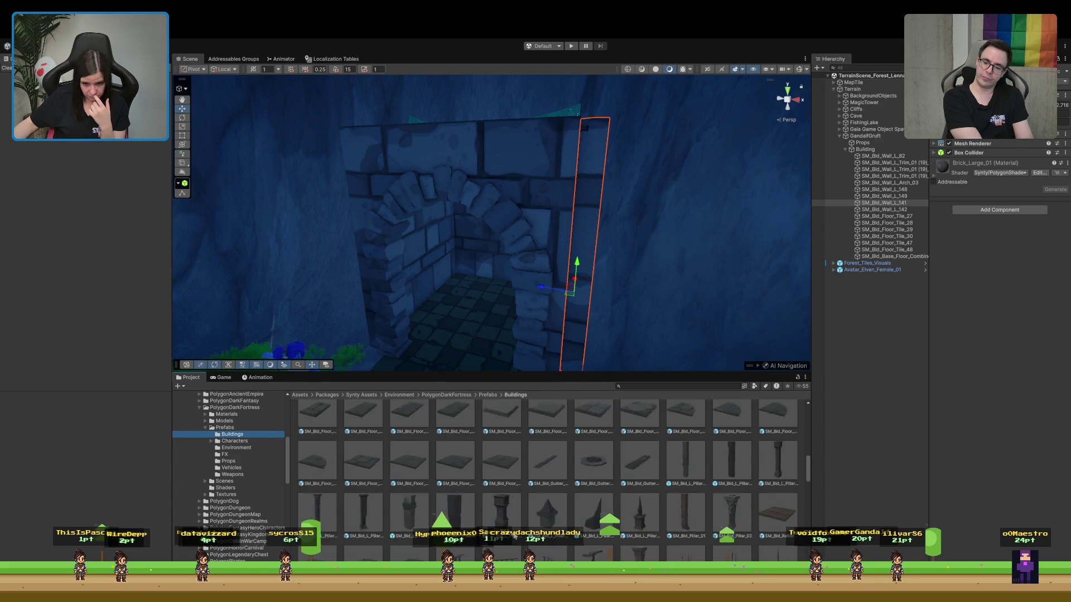
{"action": "scroll", "coordinate": [514, 537], "scroll_direction": "down", "scroll_amount": 3}
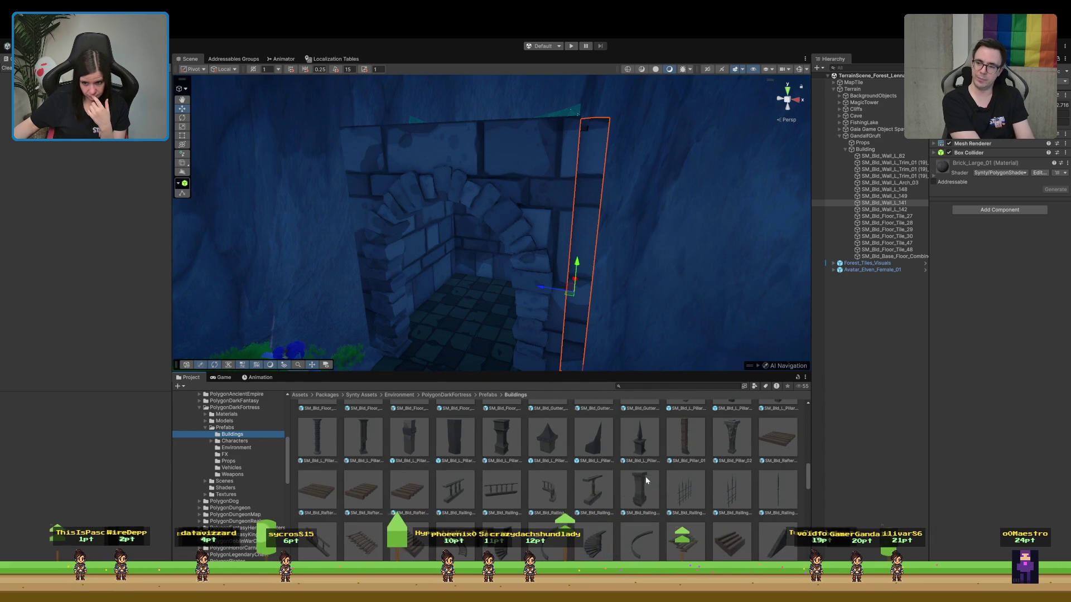
{"action": "scroll", "coordinate": [558, 449], "scroll_direction": "up", "scroll_amount": 10}
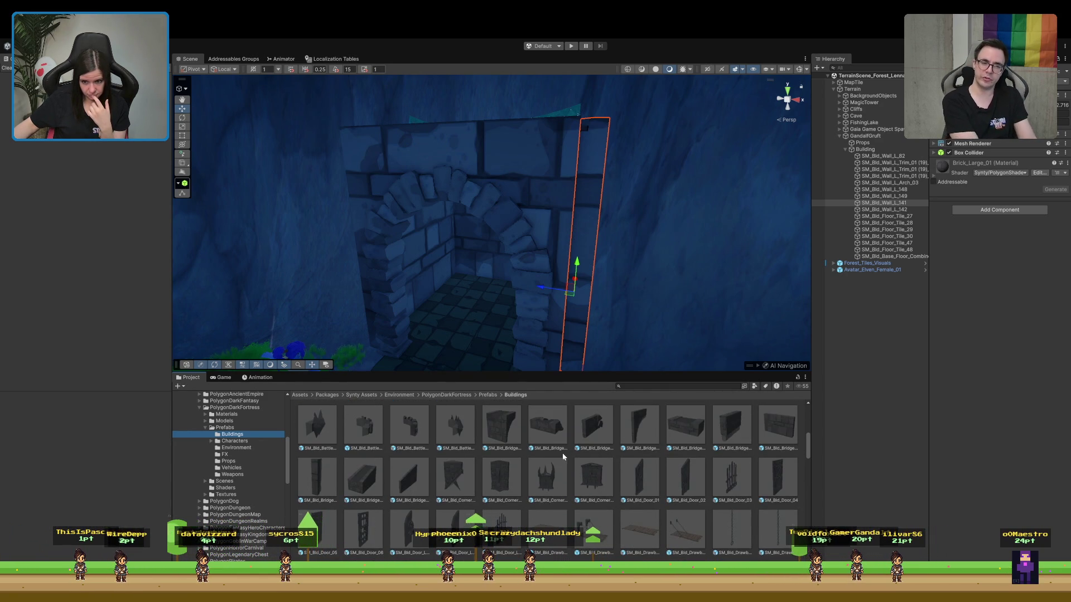
{"action": "scroll", "coordinate": [563, 453], "scroll_direction": "up", "scroll_amount": 5}
{"action": "scroll", "coordinate": [565, 453], "scroll_direction": "down", "scroll_amount": 5}
{"action": "scroll", "coordinate": [566, 457], "scroll_direction": "down", "scroll_amount": 8}
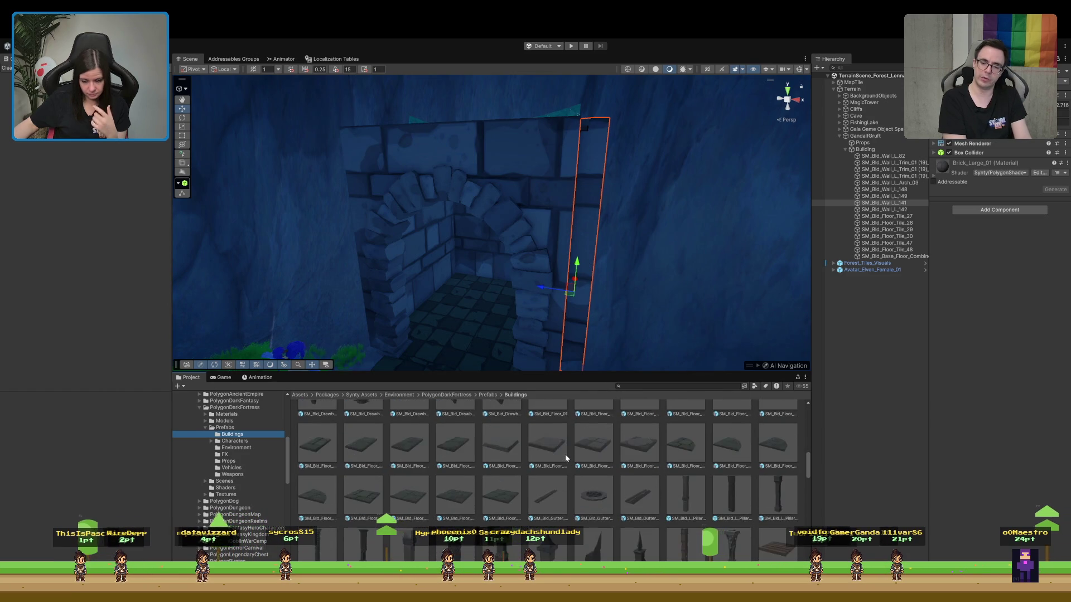
{"action": "scroll", "coordinate": [561, 504], "scroll_direction": "down", "scroll_amount": 8}
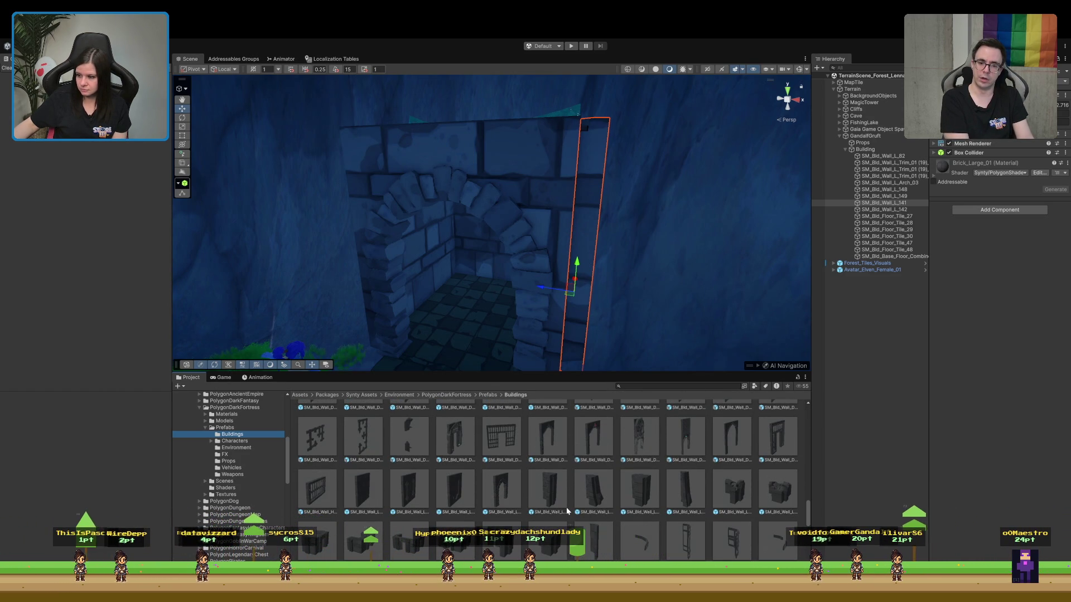
{"action": "scroll", "coordinate": [554, 516], "scroll_direction": "down", "scroll_amount": 3}
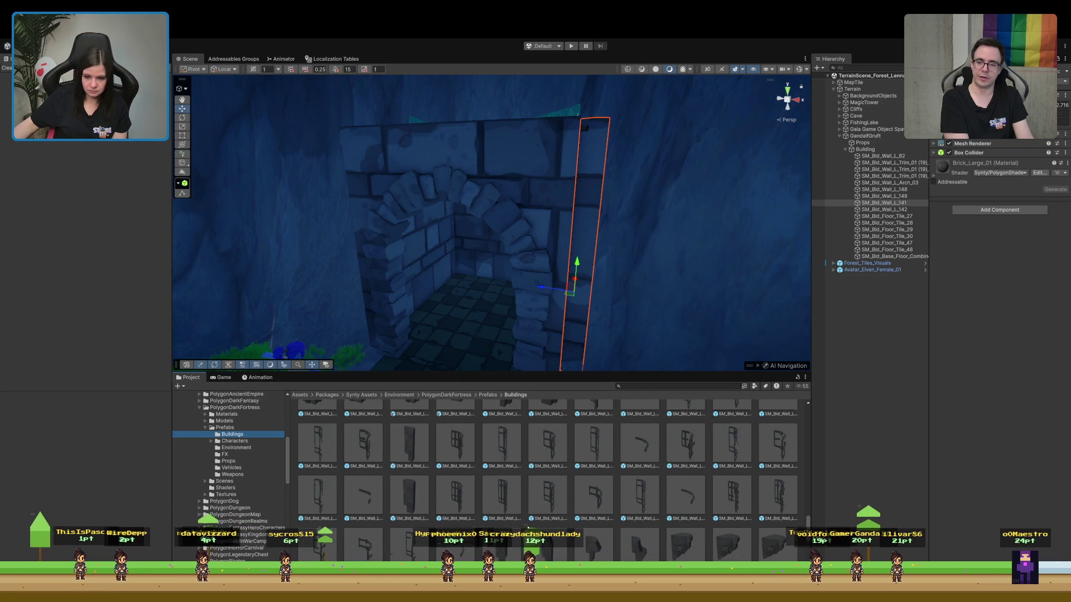
{"action": "scroll", "coordinate": [528, 528], "scroll_direction": "down", "scroll_amount": 3}
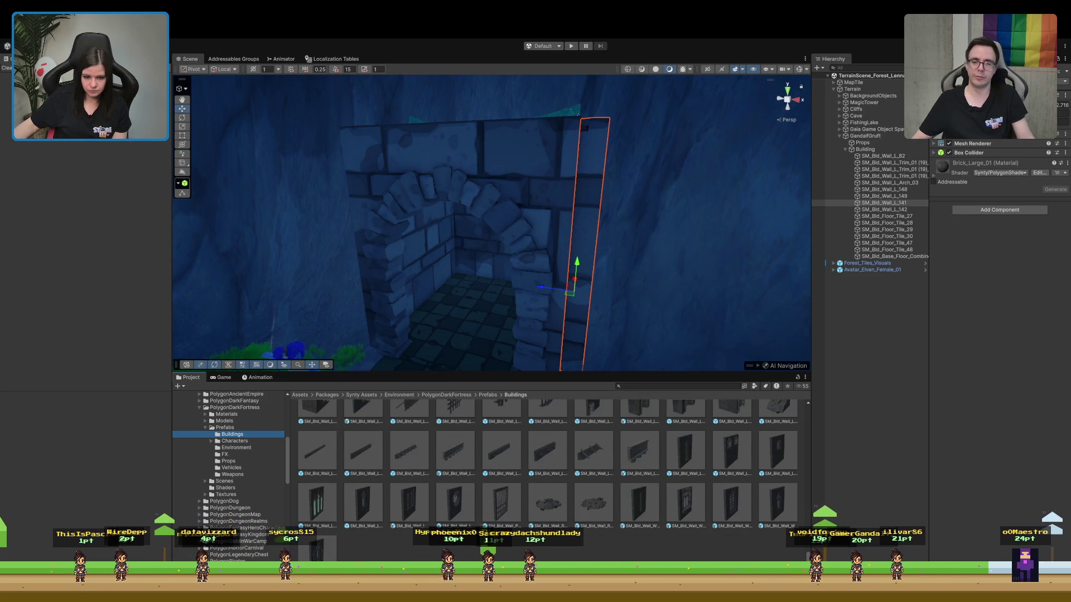
{"action": "scroll", "coordinate": [547, 463], "scroll_direction": "down", "scroll_amount": 8}
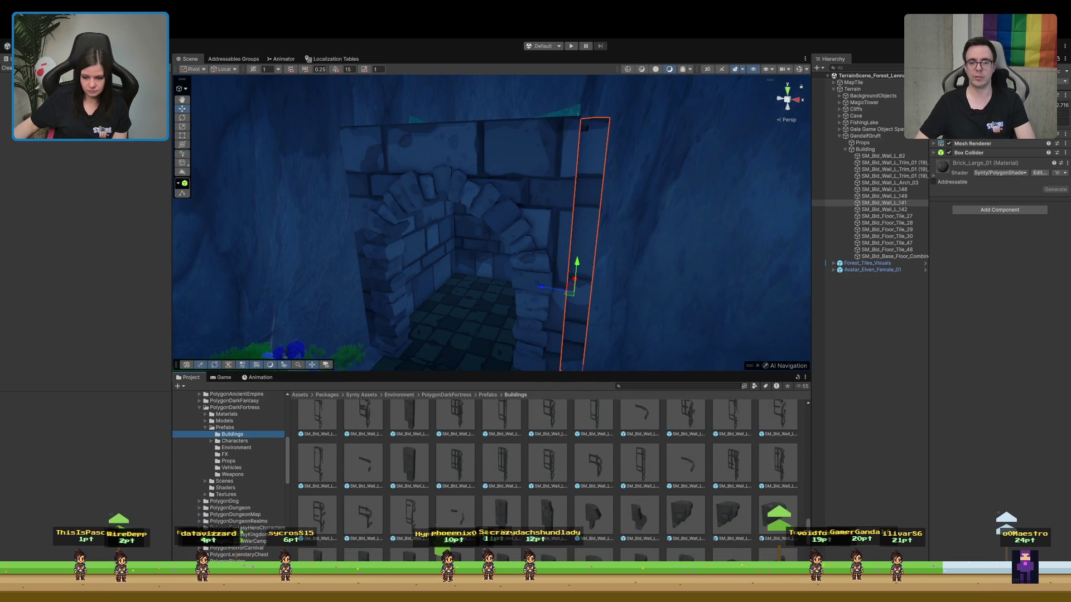
{"action": "scroll", "coordinate": [546, 474], "scroll_direction": "up", "scroll_amount": 5}
{"action": "scroll", "coordinate": [547, 480], "scroll_direction": "up", "scroll_amount": 5}
{"action": "scroll", "coordinate": [546, 479], "scroll_direction": "up", "scroll_amount": 4}
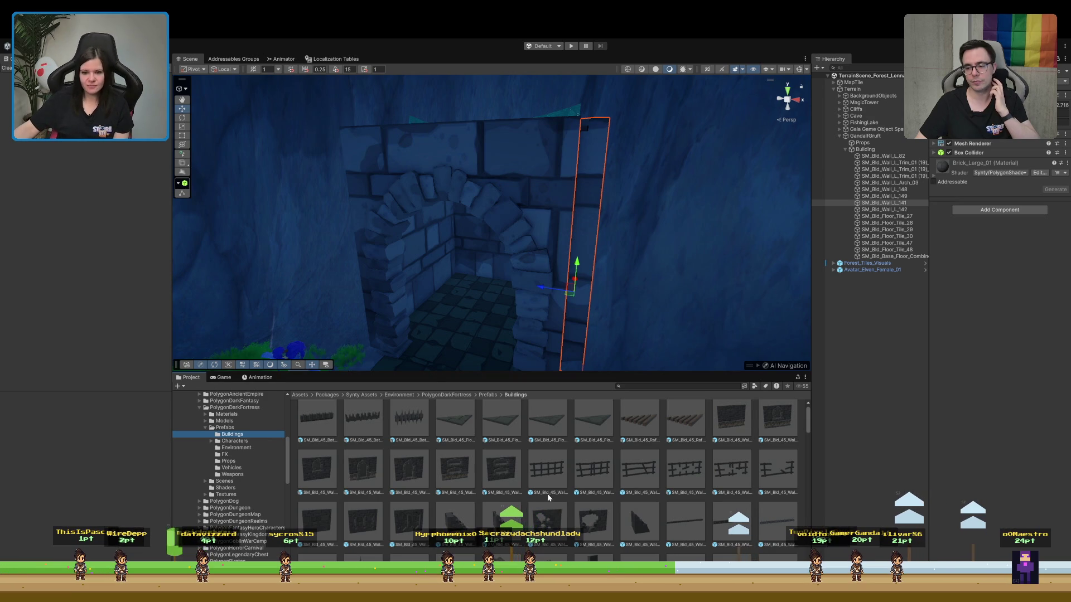
{"action": "scroll", "coordinate": [558, 516], "scroll_direction": "down", "scroll_amount": 2}
{"action": "scroll", "coordinate": [563, 522], "scroll_direction": "down", "scroll_amount": 4}
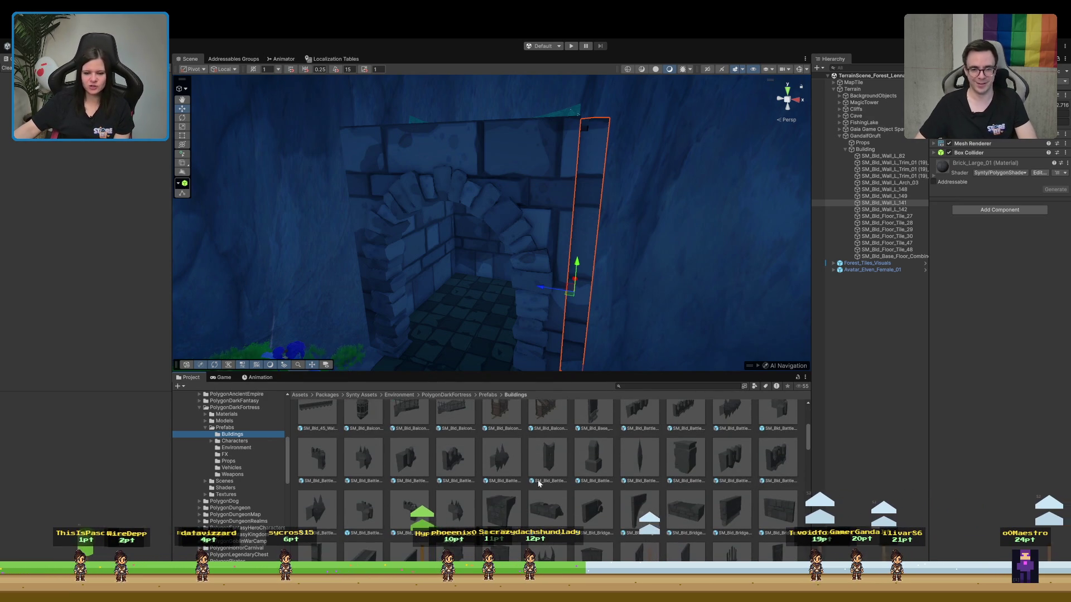
{"action": "scroll", "coordinate": [544, 490], "scroll_direction": "up", "scroll_amount": 4}
{"action": "scroll", "coordinate": [598, 509], "scroll_direction": "down", "scroll_amount": 2}
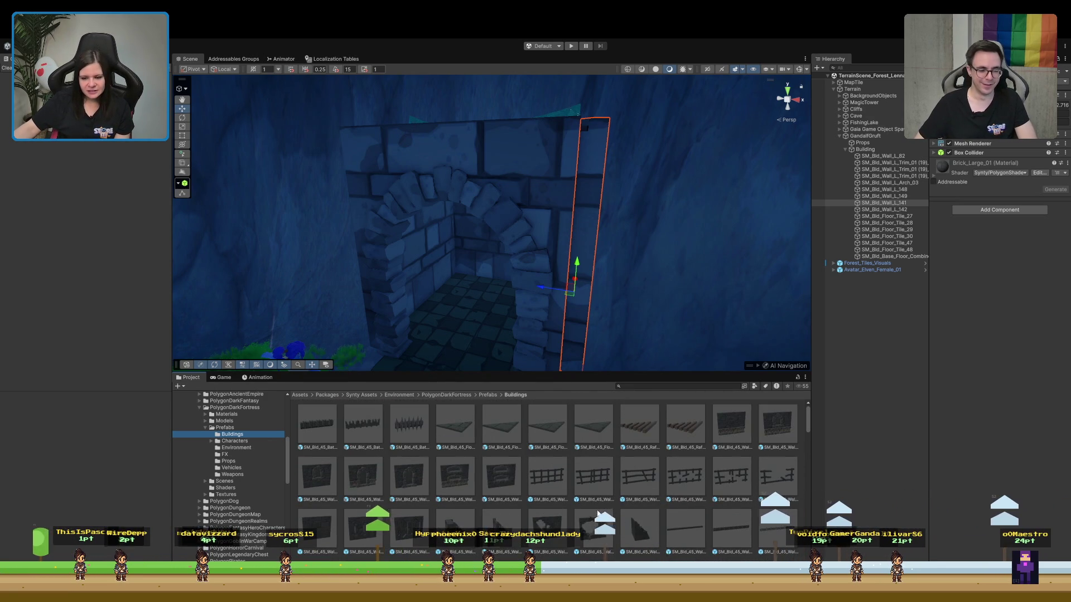
{"action": "scroll", "coordinate": [593, 510], "scroll_direction": "down", "scroll_amount": 1}
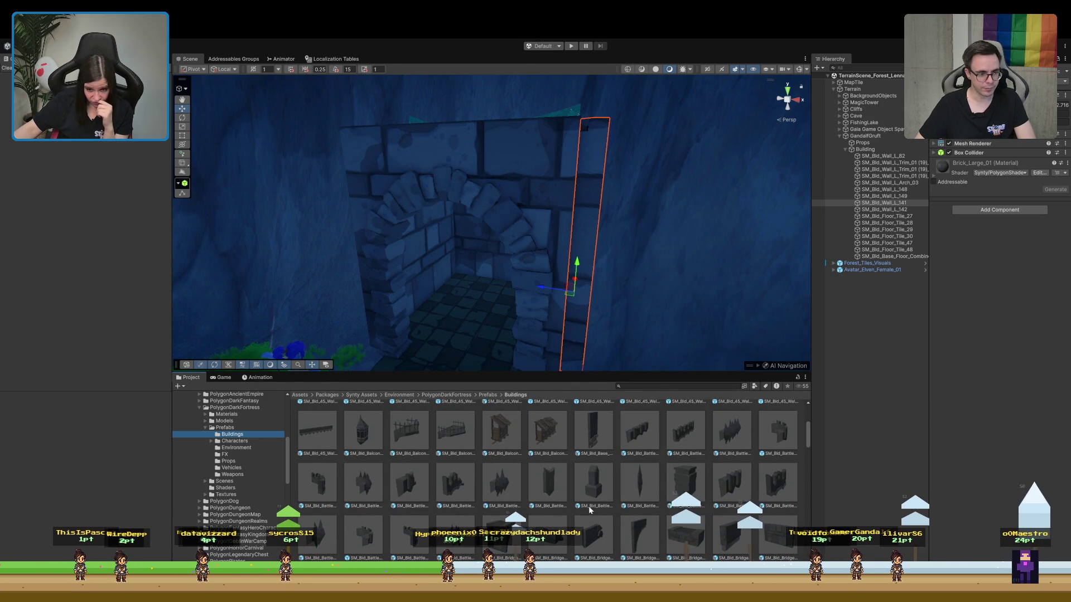
Preview the SM_Bld_Battlements_End_02 and SM_Bld_Corner_Tower_03 prefabs
{"action": "left_click", "coordinate": [591, 483]}
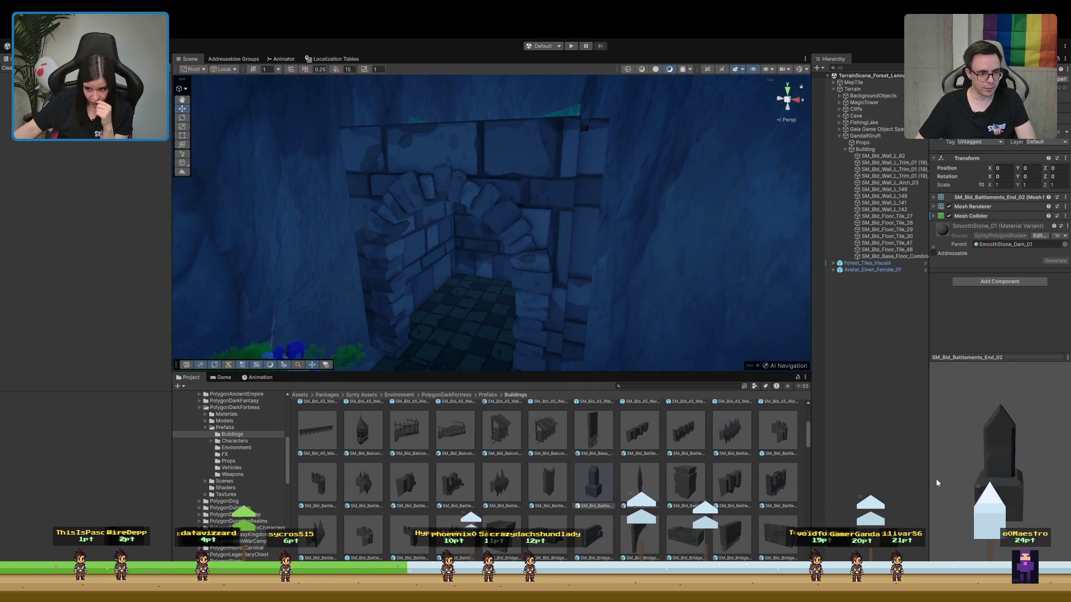
{"action": "scroll", "coordinate": [700, 502], "scroll_direction": "down", "scroll_amount": 5}
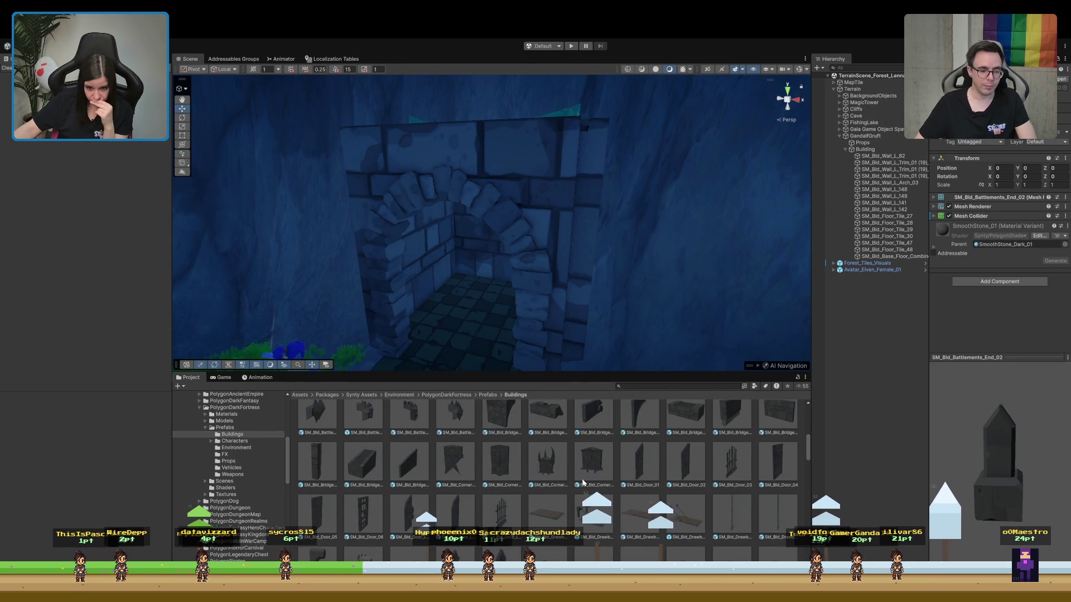
{"action": "left_click", "coordinate": [544, 467]}
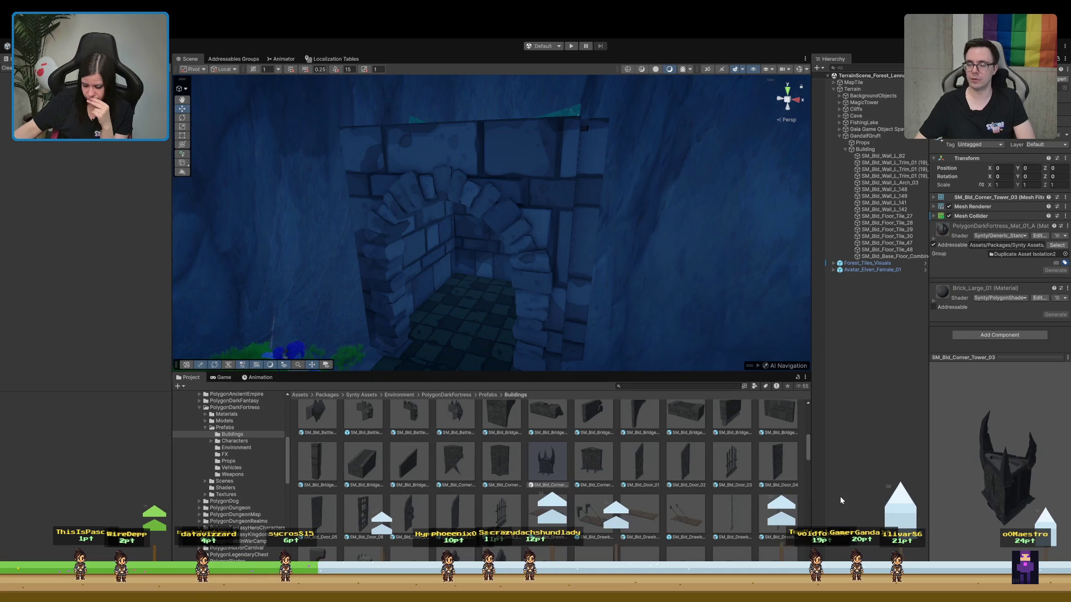